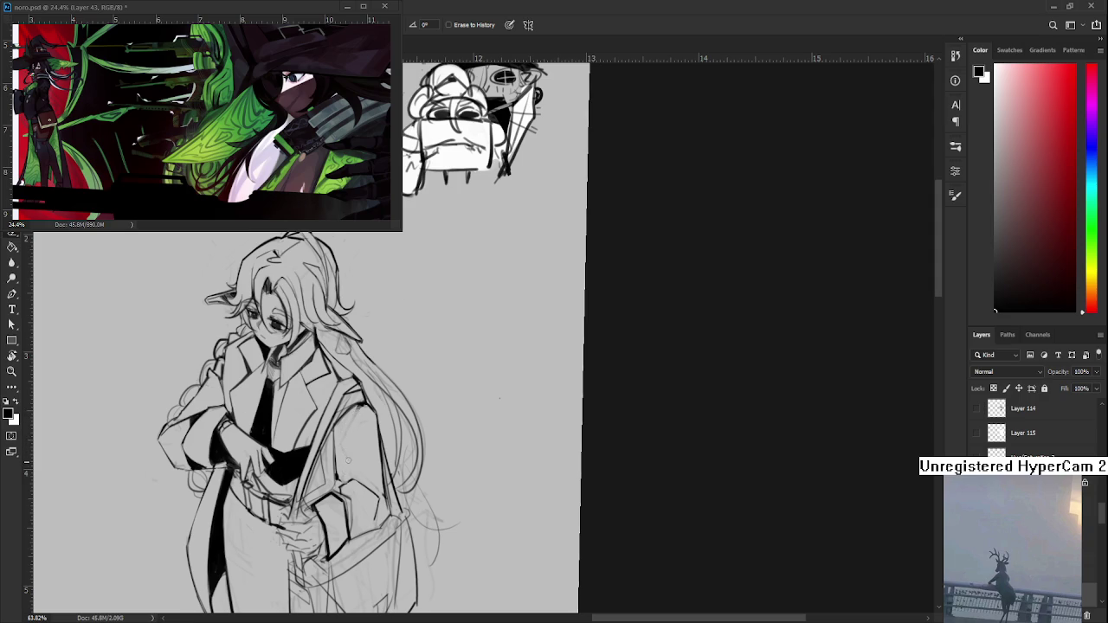
# Step: Touch up the coat and bag lines, alternating inking with erasing stray marks
pyautogui.press('b')
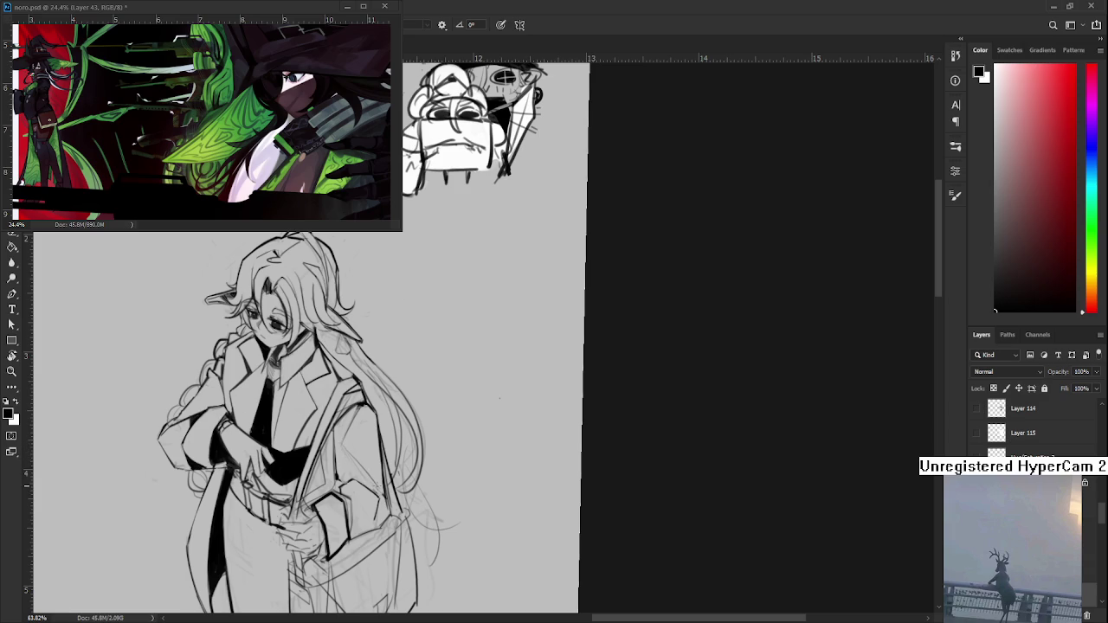
pyautogui.press('e')
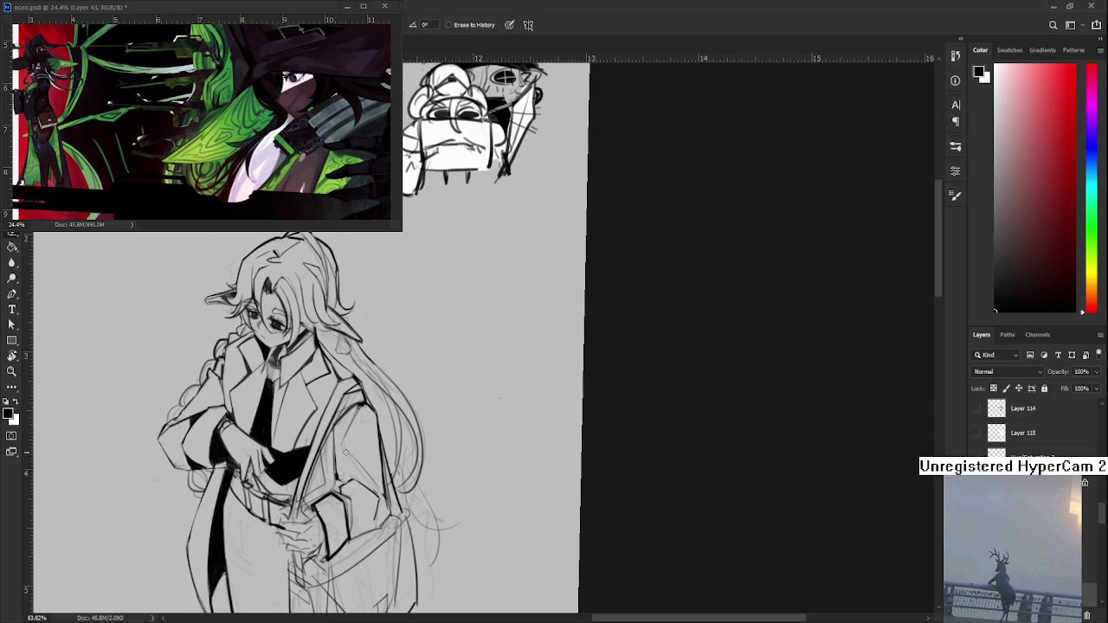
pyautogui.press('b')
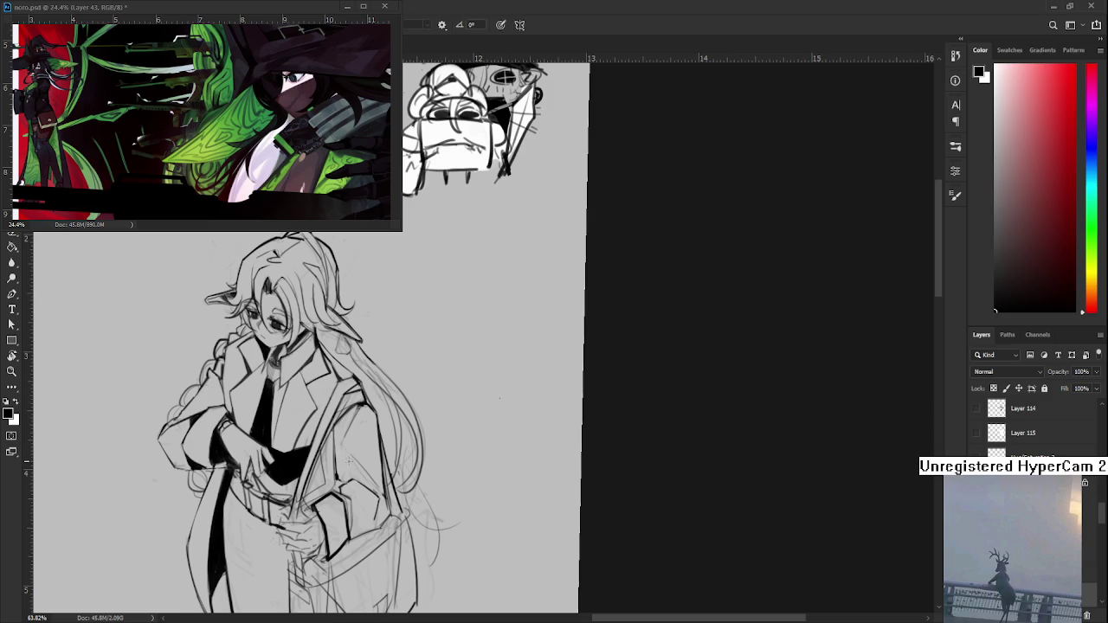
pyautogui.press('e')
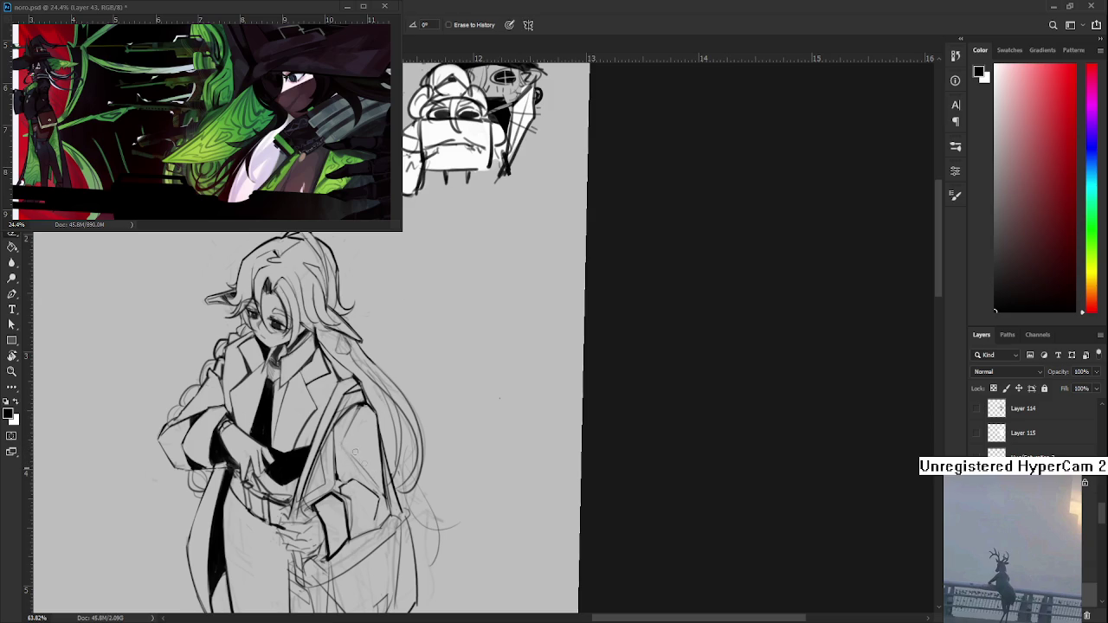
pyautogui.press('b')
pyautogui.press('e')
pyautogui.press('b')
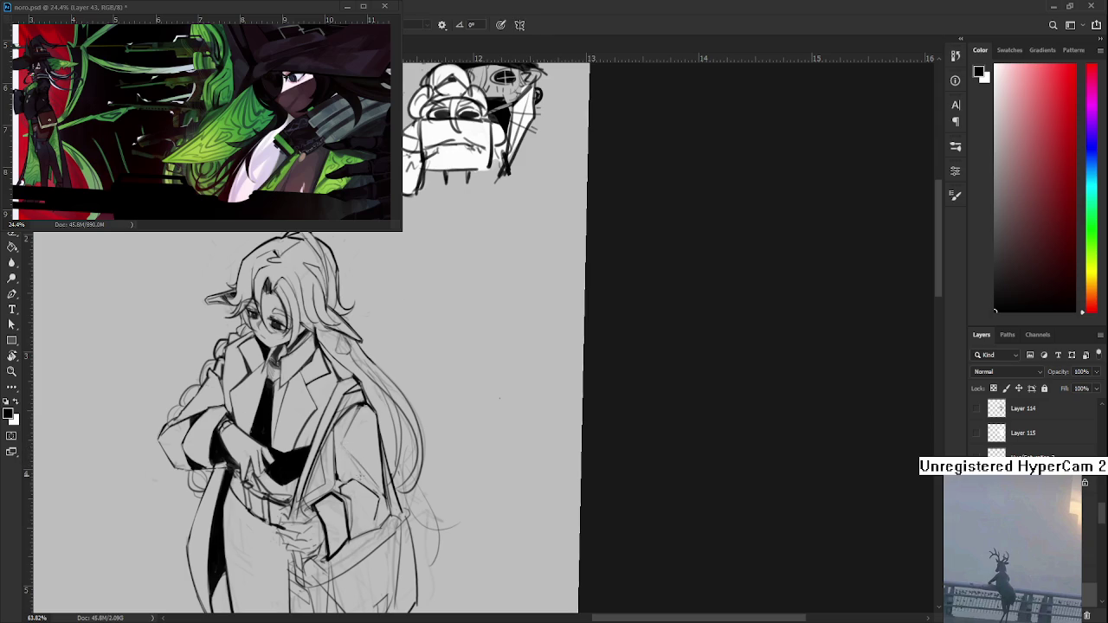
pyautogui.press('e')
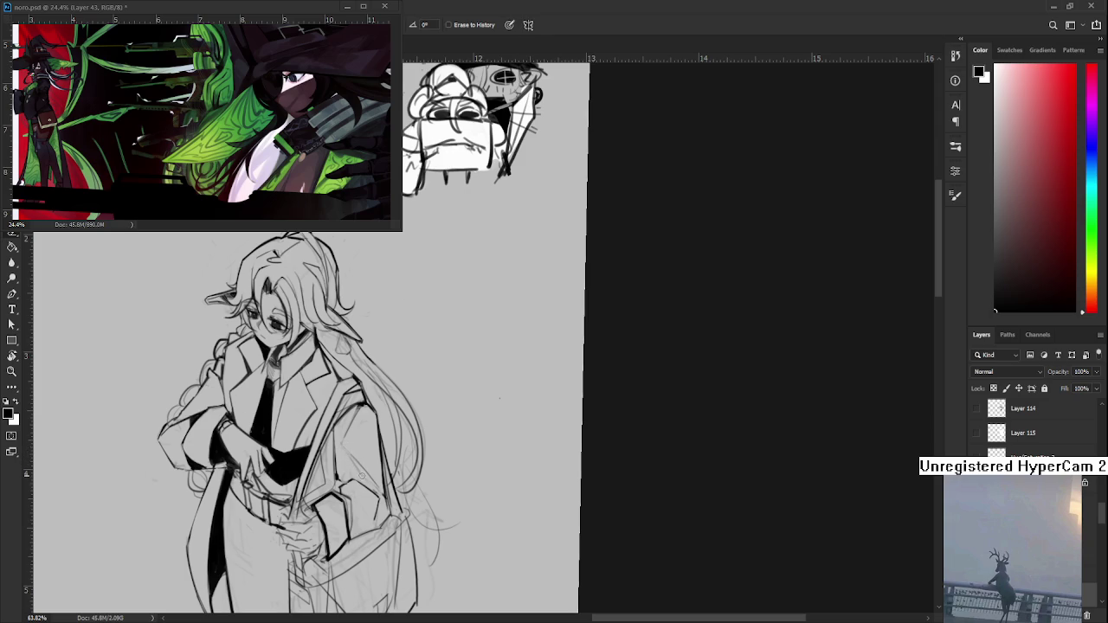
pyautogui.press('b')
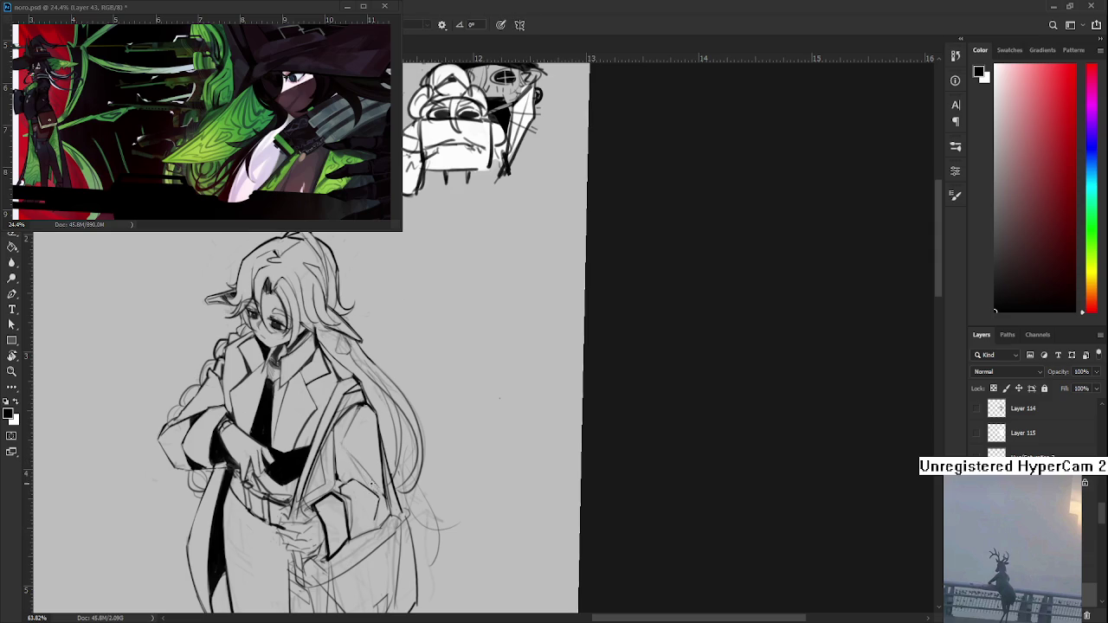
# Step: Ink a short stroke at the coat's lower edge and erase remaining stray marks
pyautogui.moveTo(377, 487); pyautogui.dragTo(364, 476)
pyautogui.press('e')
pyautogui.press('b')
pyautogui.press('e')
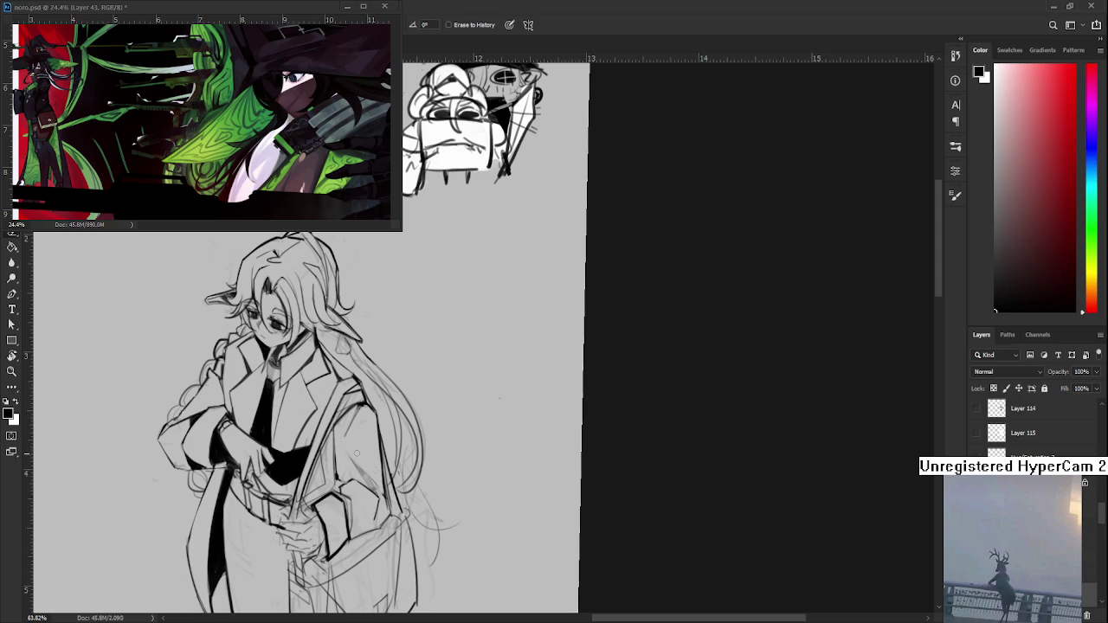
pyautogui.press('b')
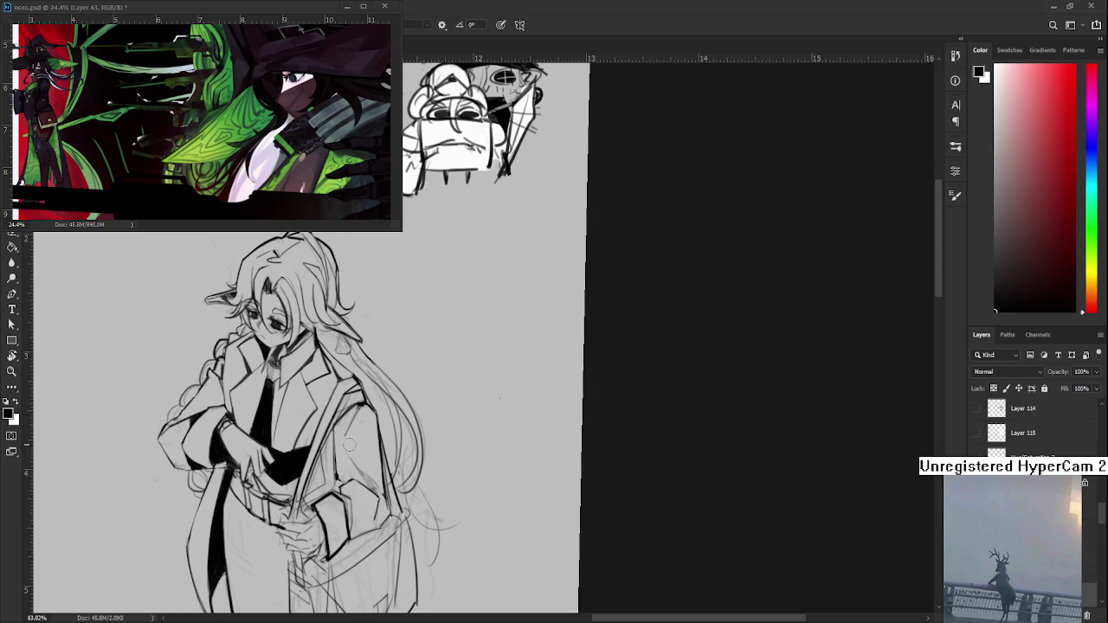
pyautogui.press('e')
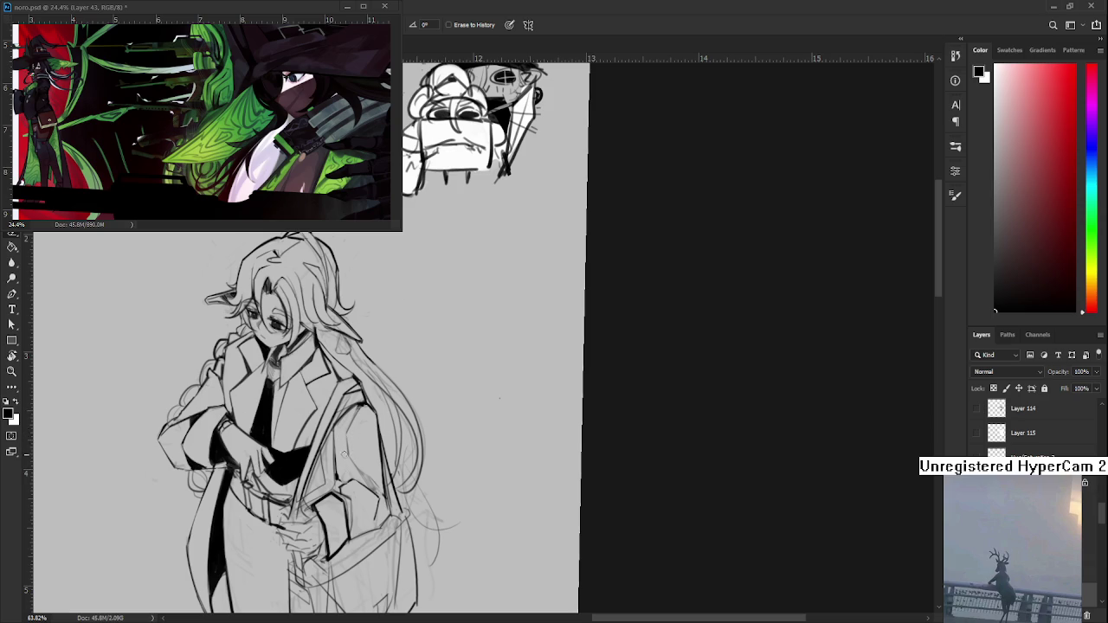
pyautogui.scroll(1, 351, 442)
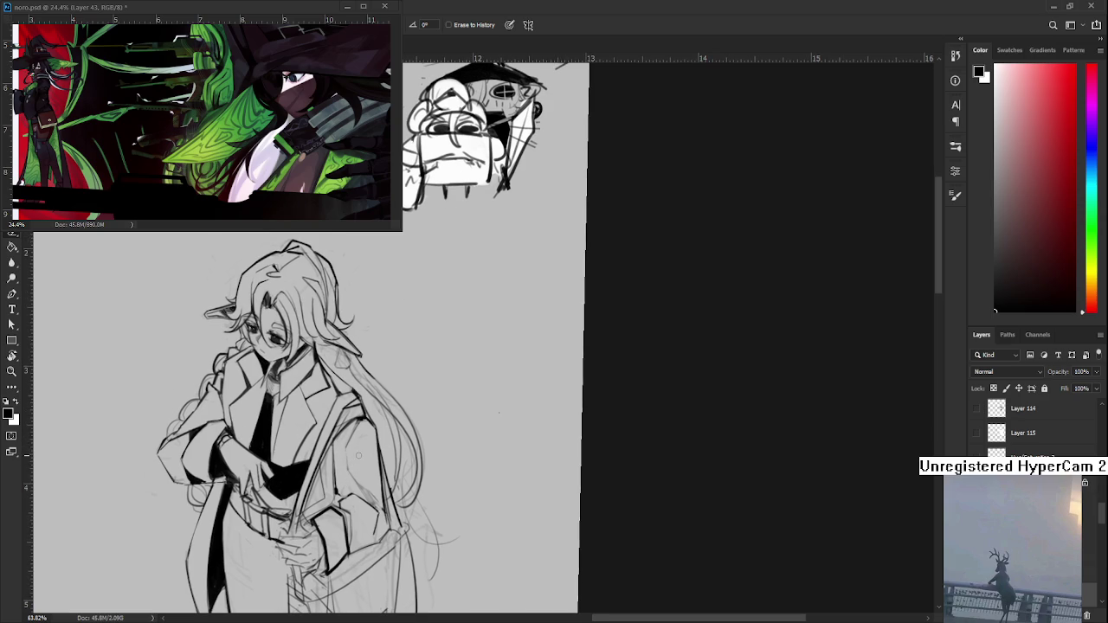
pyautogui.scroll(-2, 358, 456)
pyautogui.scroll(-2, 359, 456)
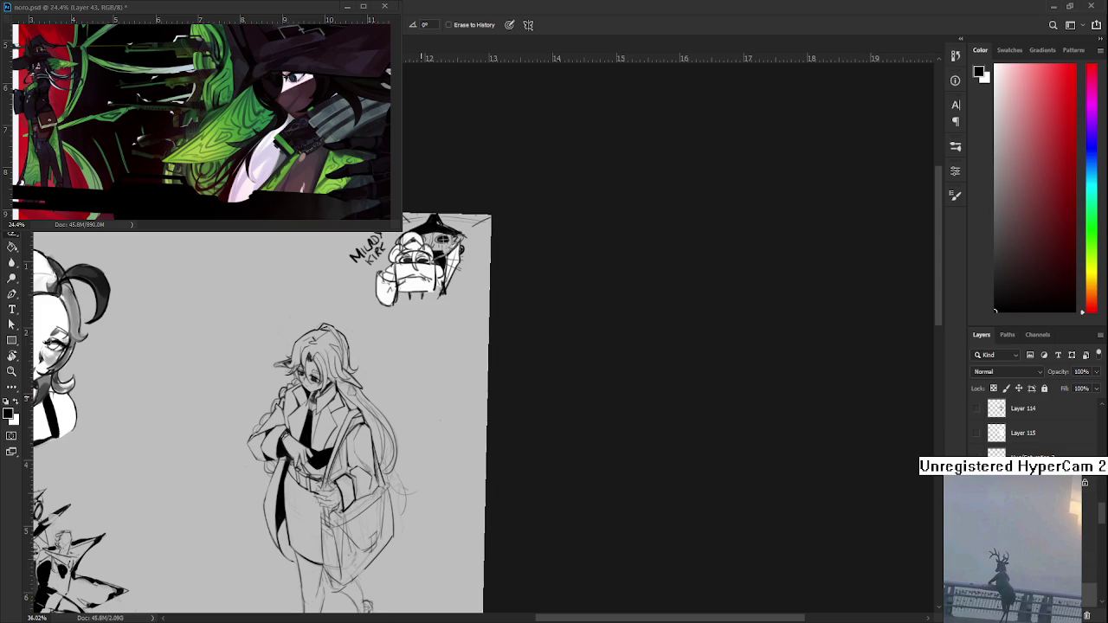
pyautogui.scroll(5, 381, 433)
pyautogui.scroll(-5, 381, 433)
pyautogui.scroll(2, 329, 472)
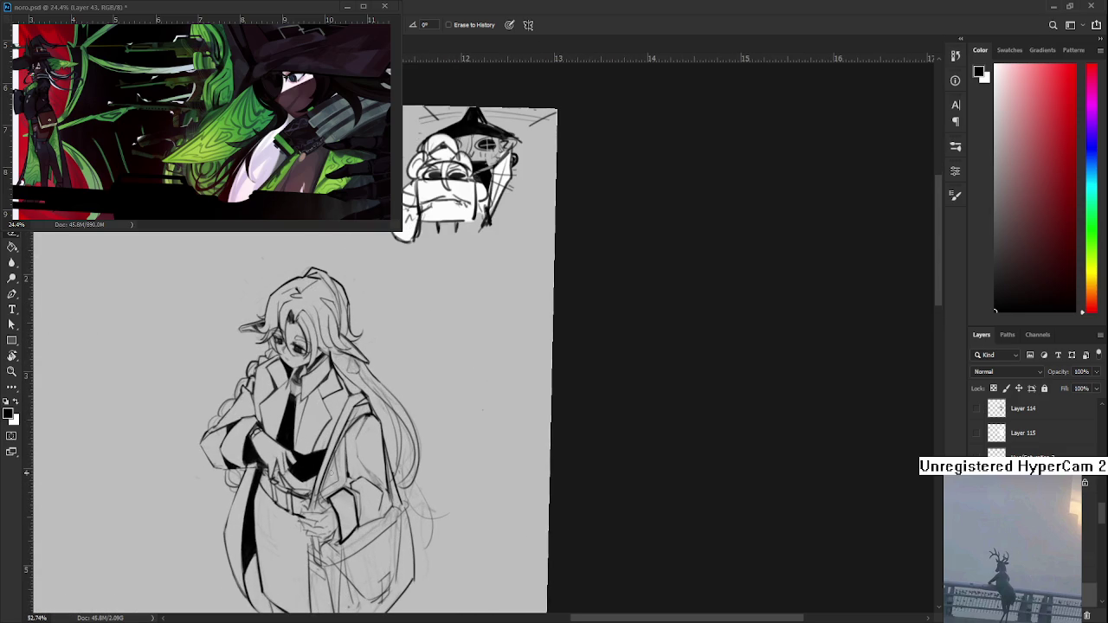
pyautogui.scroll(-2, 333, 467)
pyautogui.scroll(1, 333, 467)
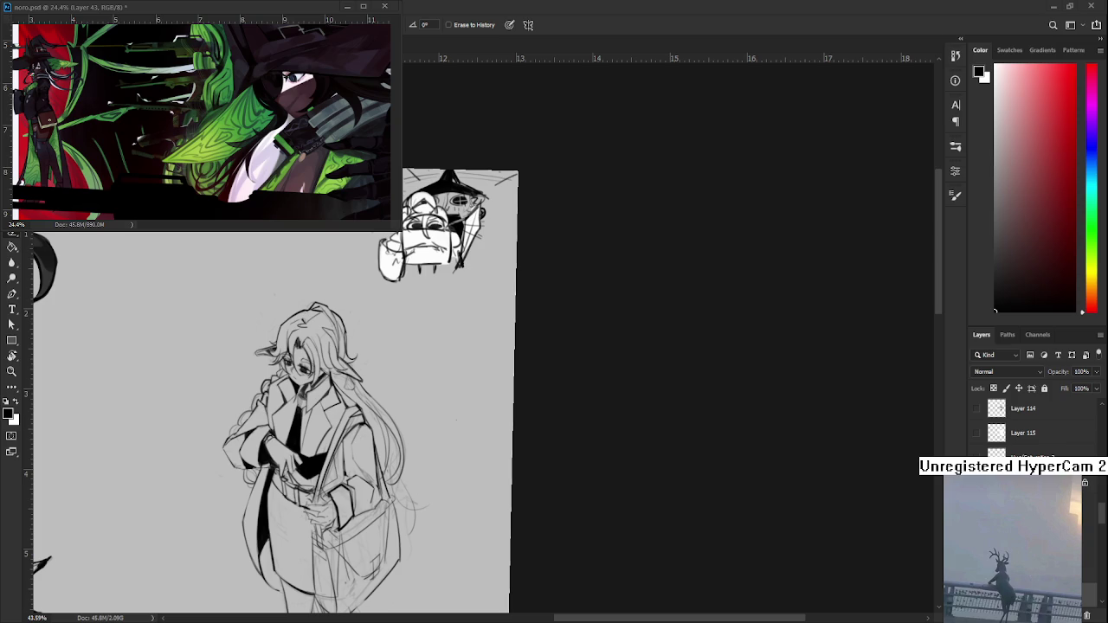
# Step: Clean up the long hair and coat ink lines, then tilt the canvas about 45 degrees
pyautogui.scroll(2, 379, 458)
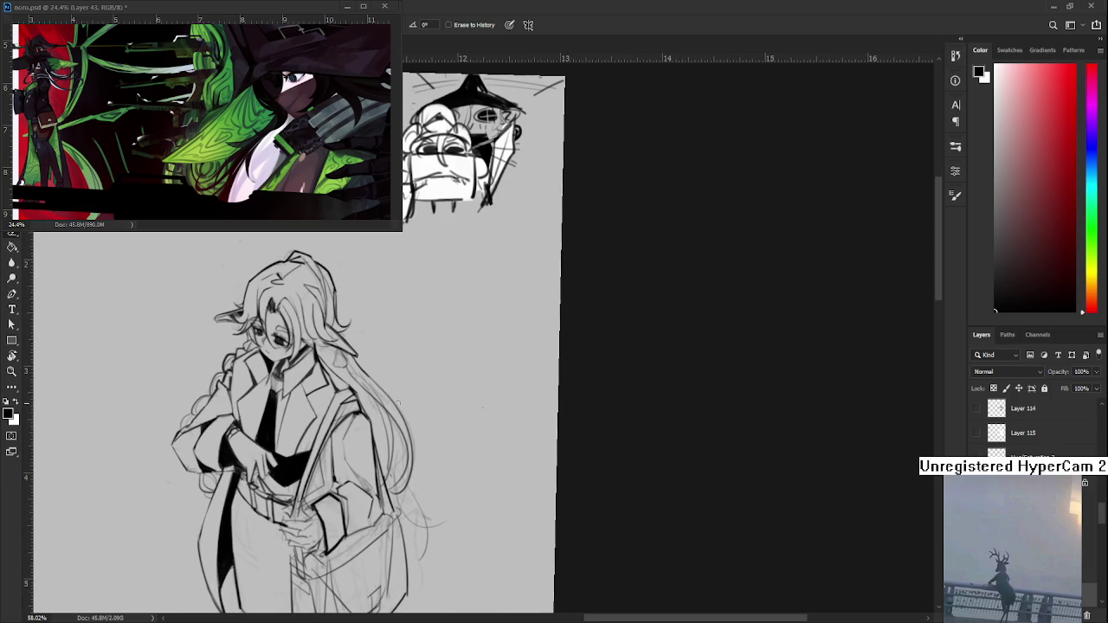
pyautogui.hscroll(-2, 403, 403)
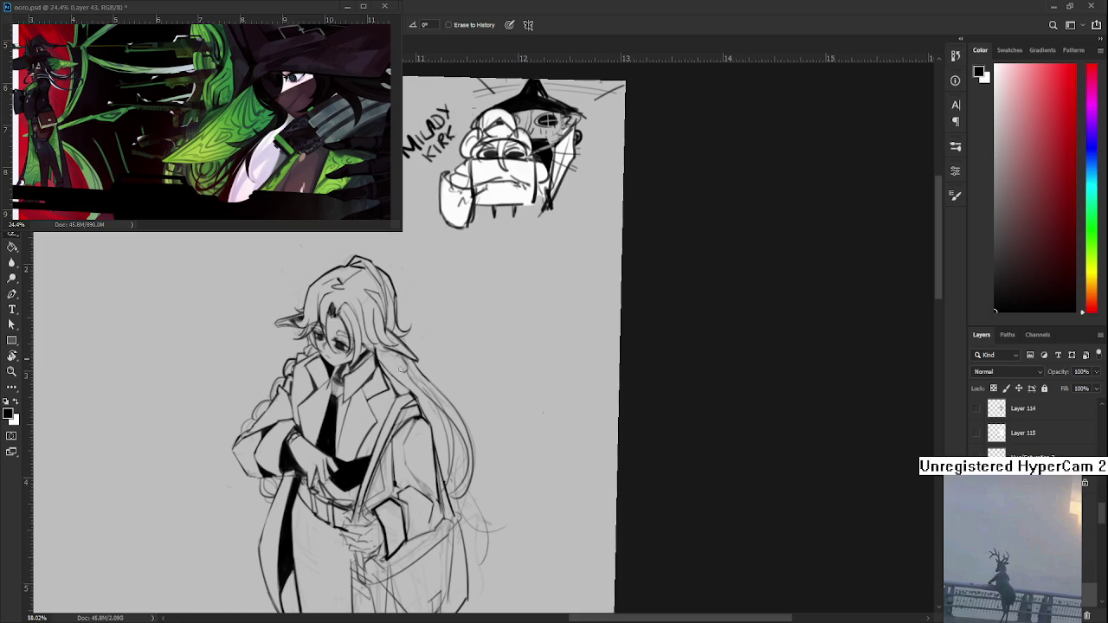
pyautogui.hscroll(-1, 404, 365)
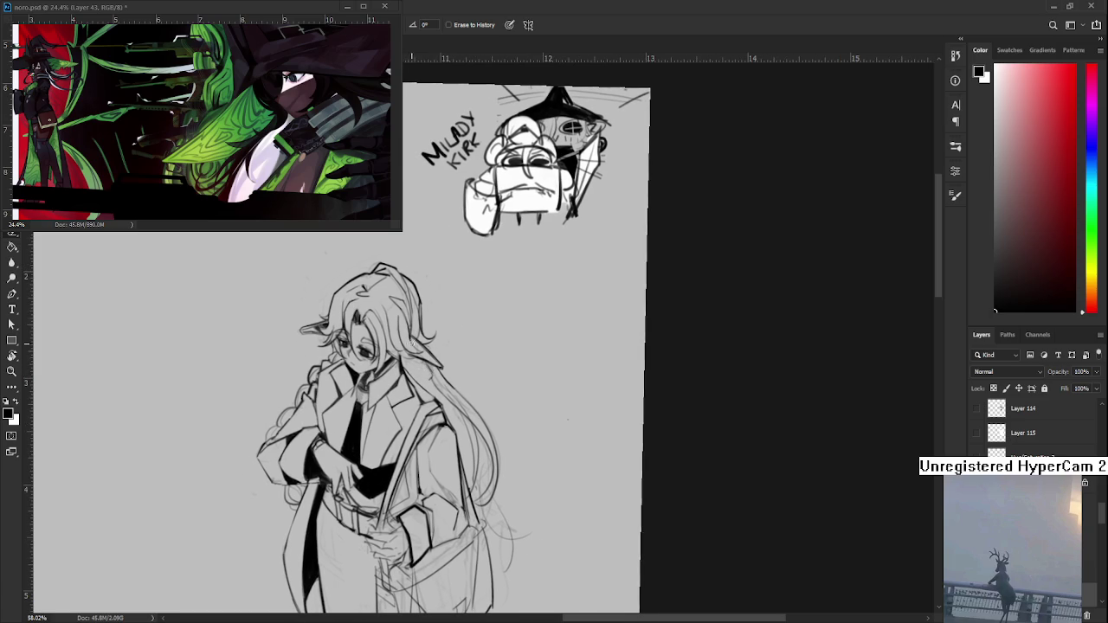
pyautogui.press('b')
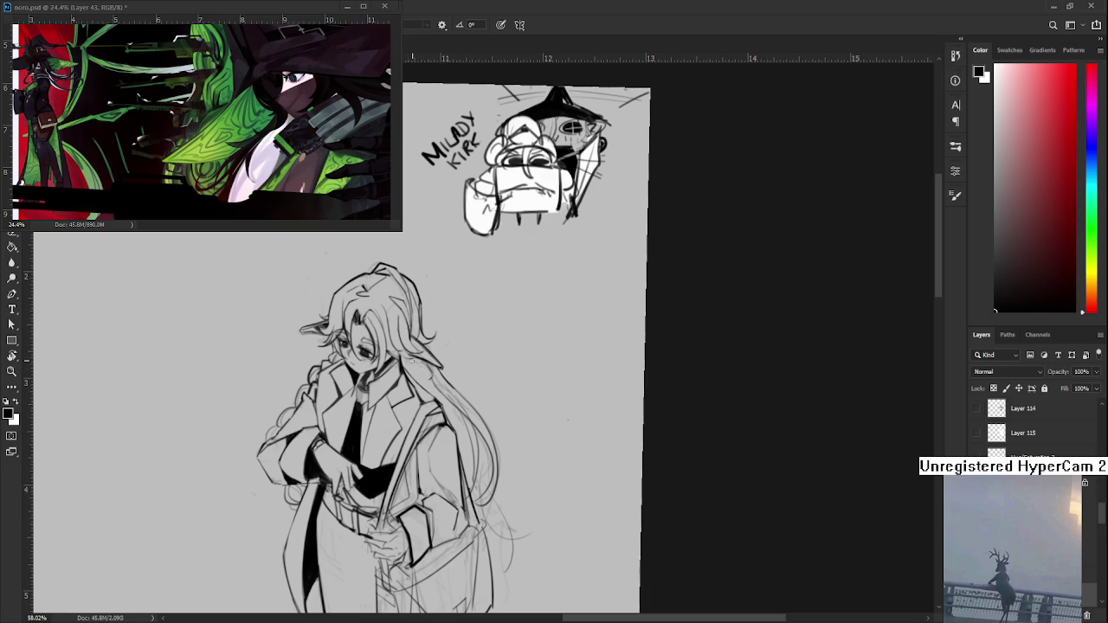
pyautogui.press('e')
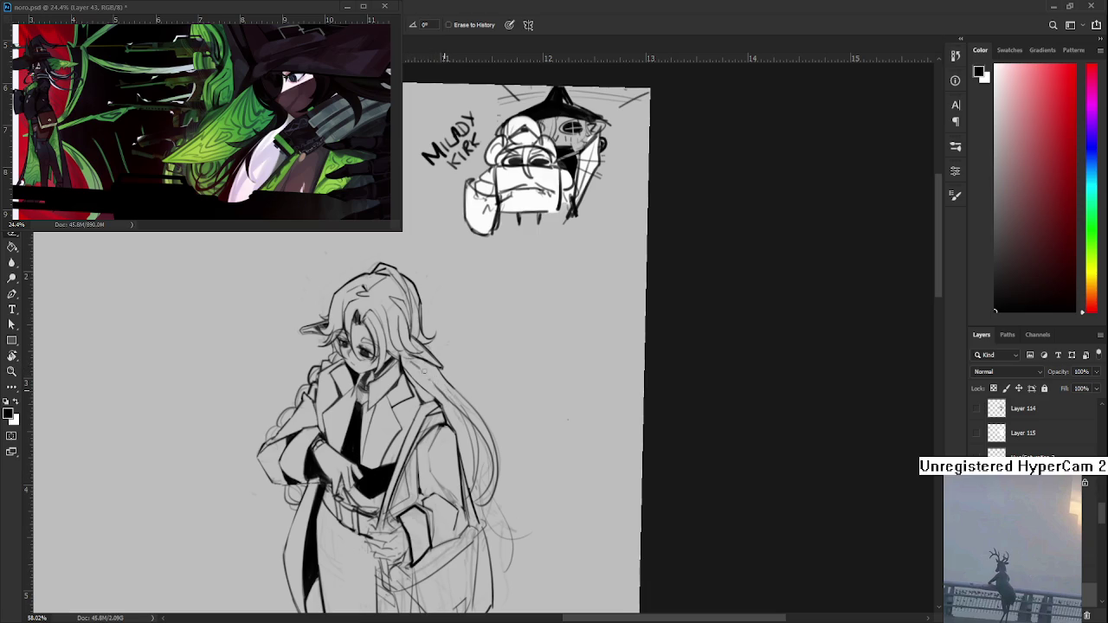
pyautogui.press('b')
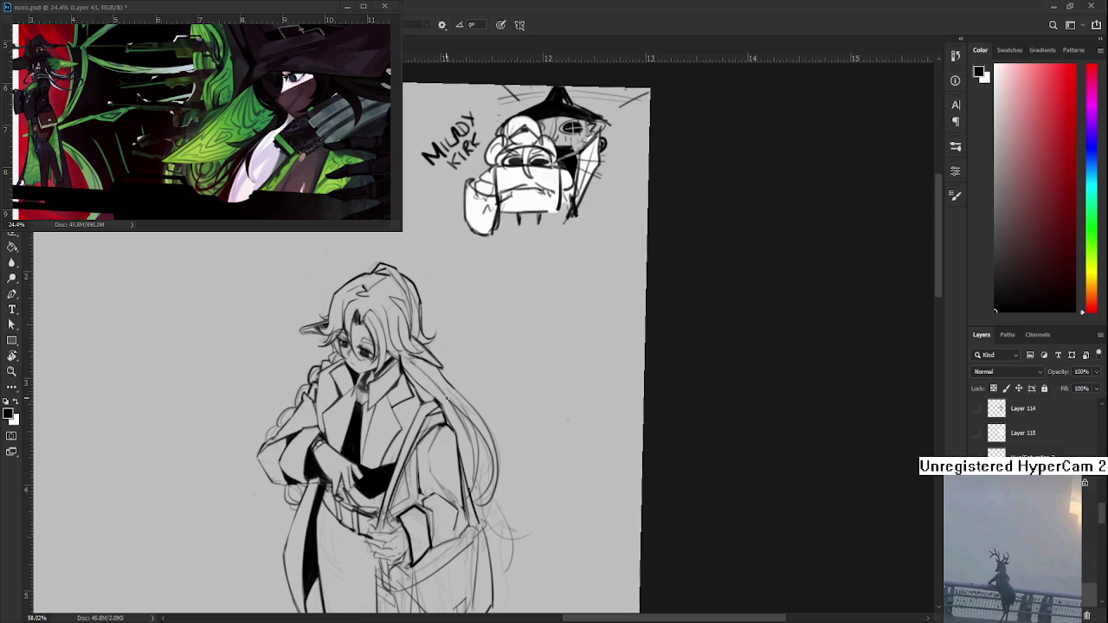
pyautogui.press('e')
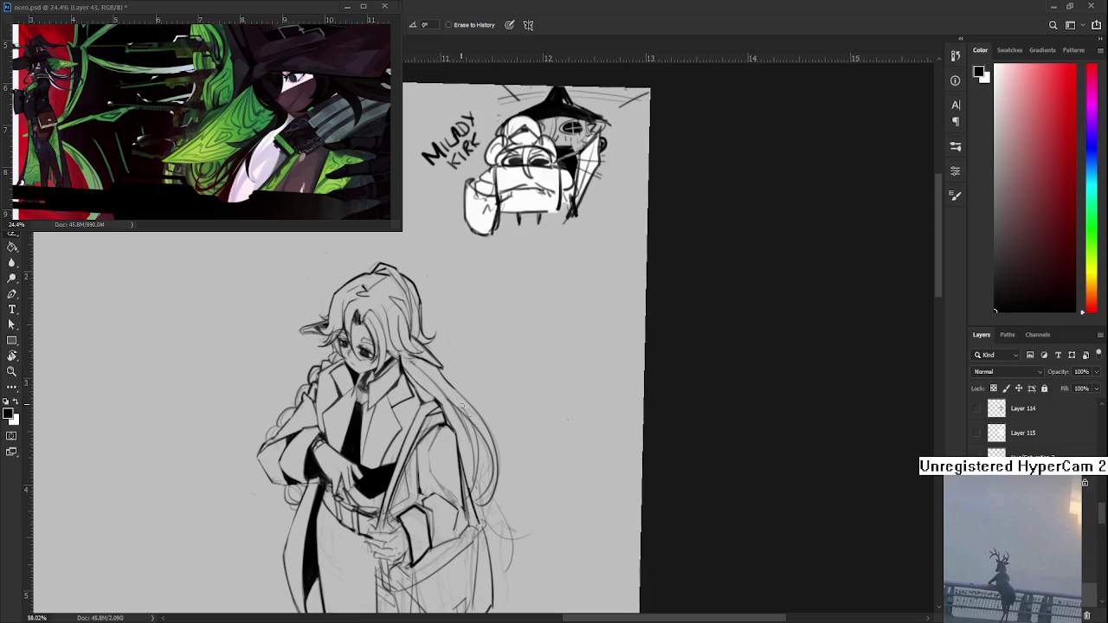
pyautogui.press('r')
pyautogui.moveTo(448, 392); pyautogui.dragTo(431, 367)
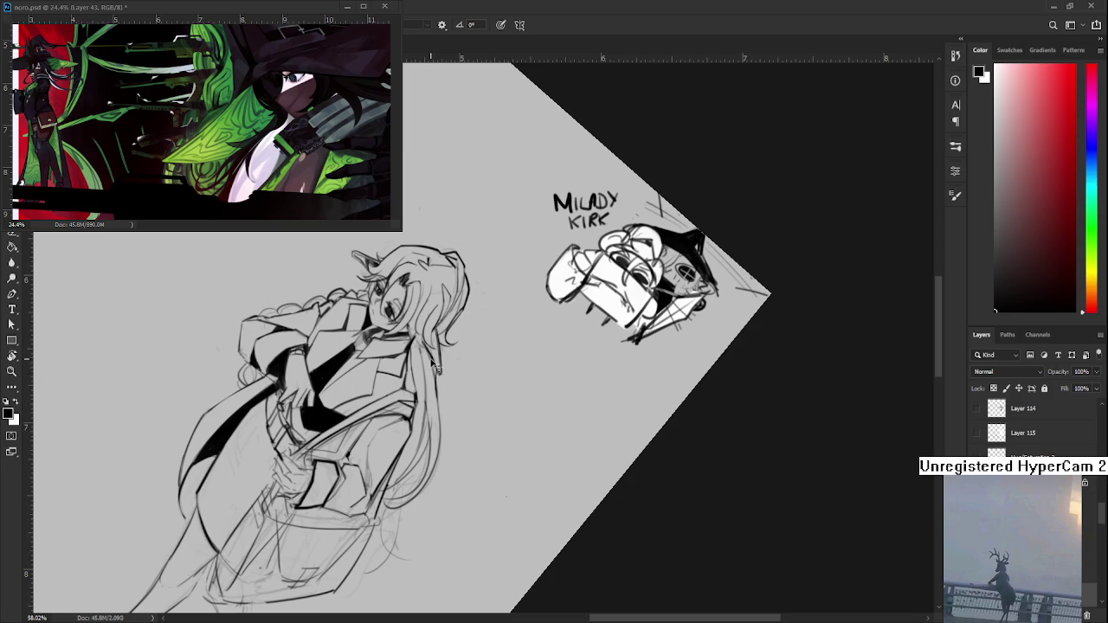
# Step: Rotate the canvas view through several angles to settle on a comfortable drawing angle
pyautogui.press('e')
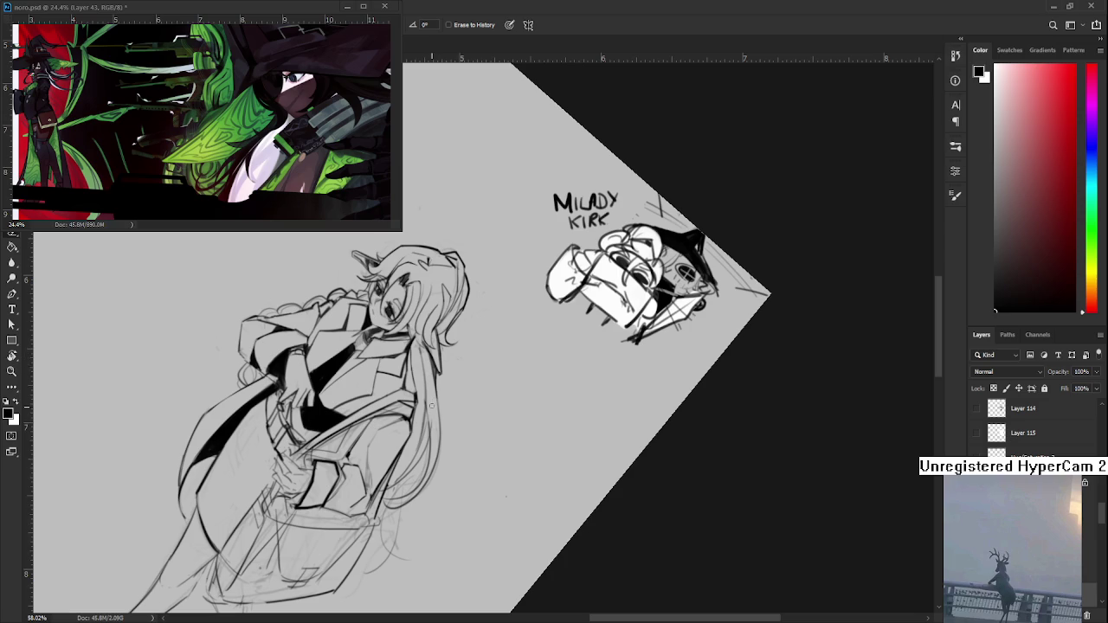
pyautogui.press('r')
pyautogui.moveTo(433, 419)
pyautogui.mouseDown()
pyautogui.moveTo(527, 431)
pyautogui.moveTo(501, 384)
pyautogui.mouseUp()
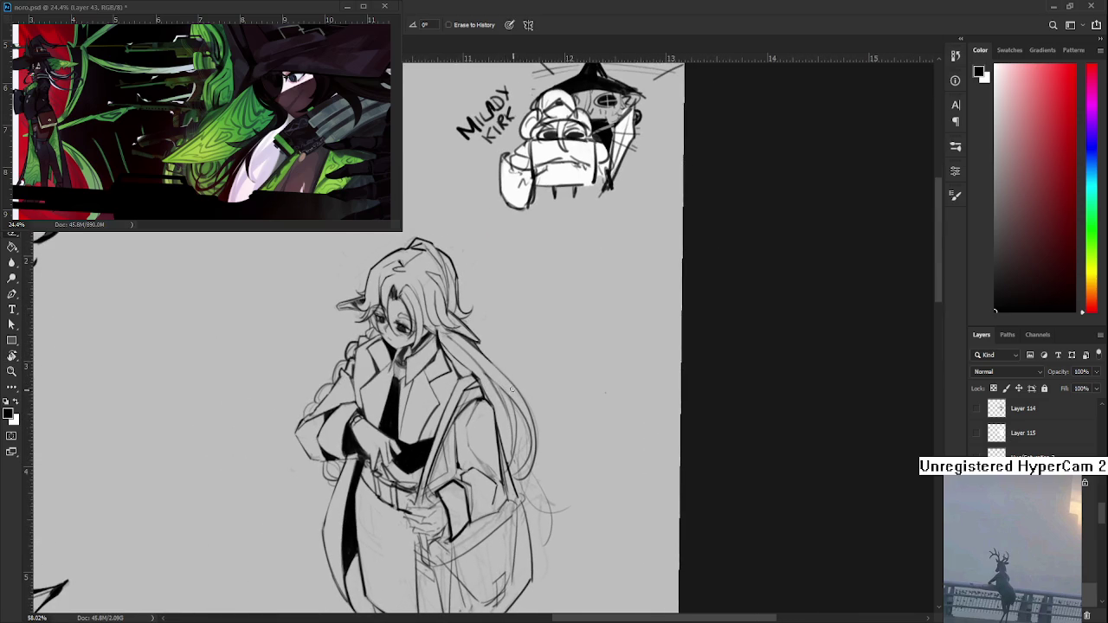
pyautogui.press('r')
pyautogui.moveTo(507, 368); pyautogui.dragTo(440, 354)
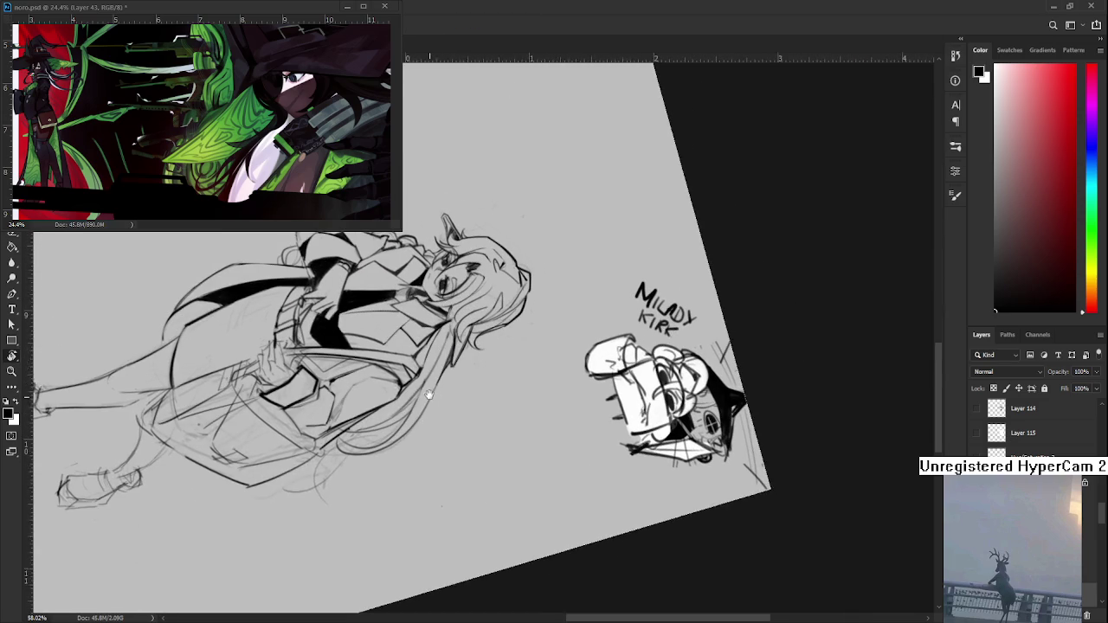
pyautogui.press('r')
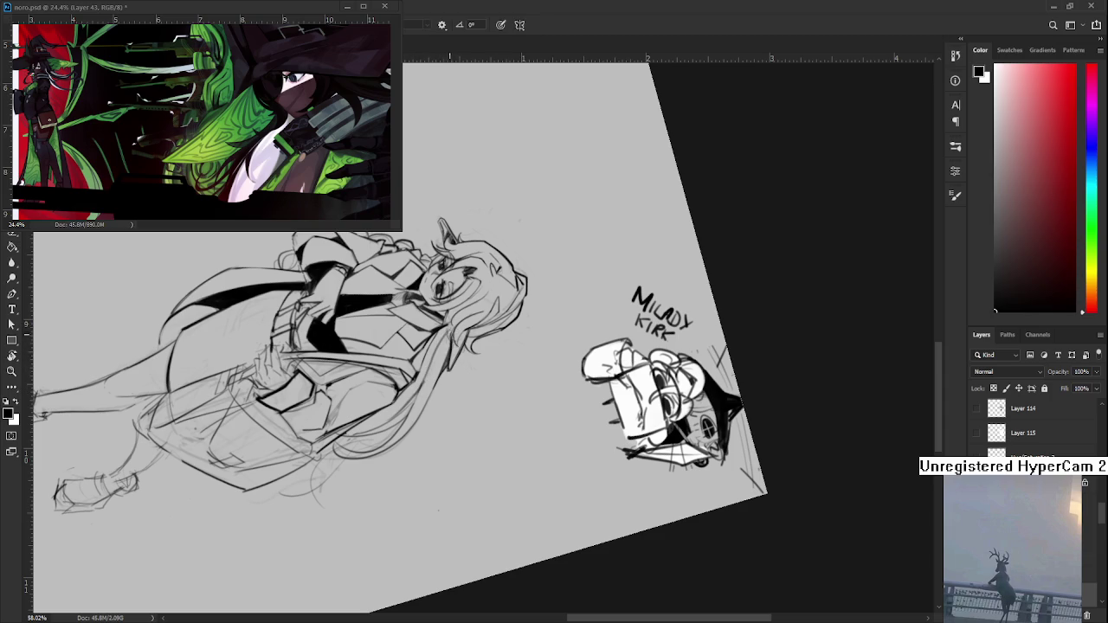
pyautogui.press('r')
pyautogui.moveTo(430, 378); pyautogui.dragTo(481, 407)
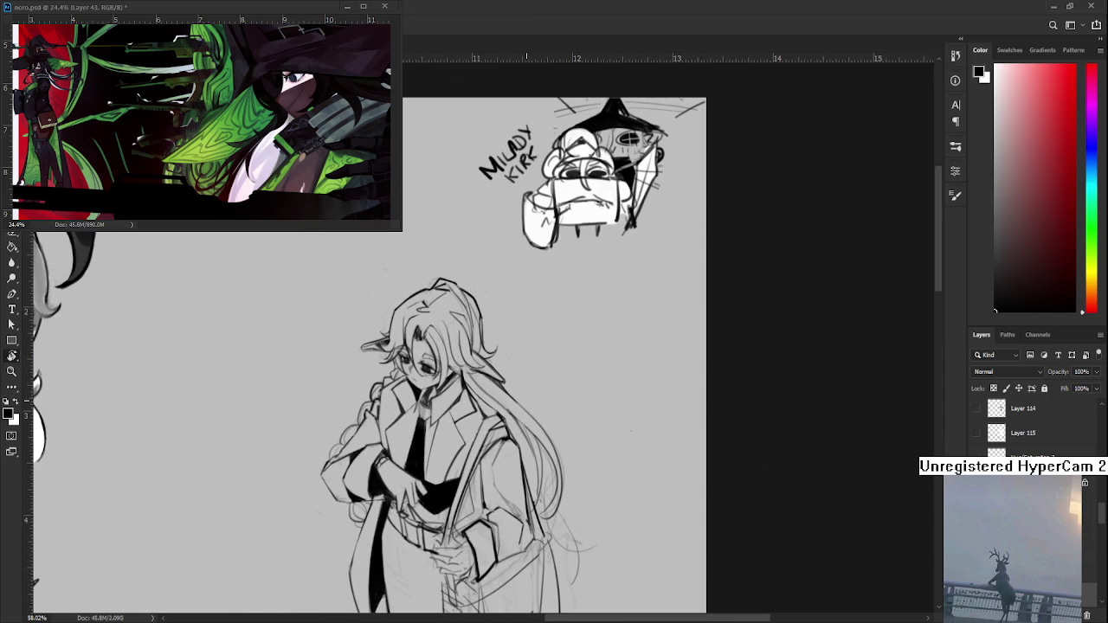
pyautogui.scroll(2, 525, 391)
pyautogui.scroll(-4, 525, 392)
pyautogui.scroll(3, 525, 391)
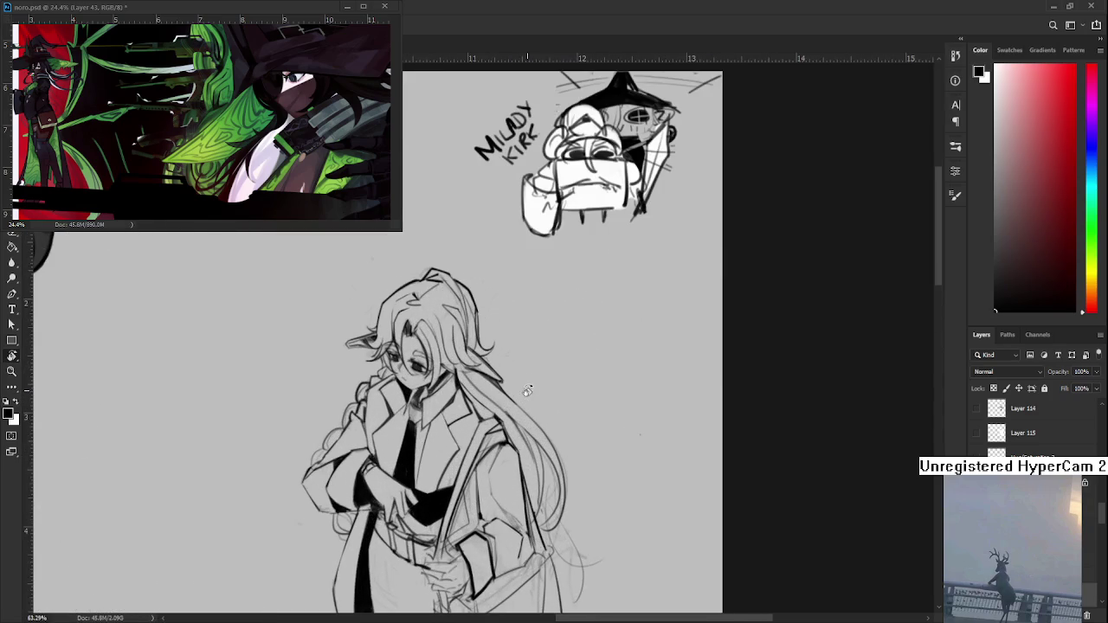
pyautogui.moveTo(525, 391); pyautogui.dragTo(398, 446)
# Step: Erase the stray bit along the hair strand and turn the view counter-clockwise
pyautogui.press('e')
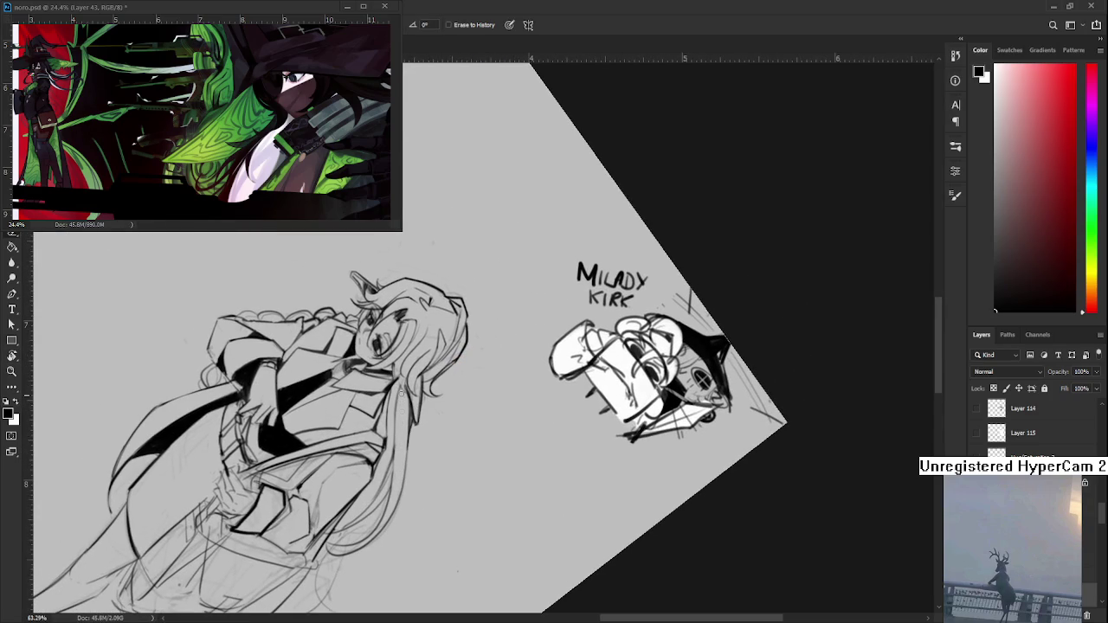
pyautogui.moveTo(401, 395); pyautogui.dragTo(403, 380)
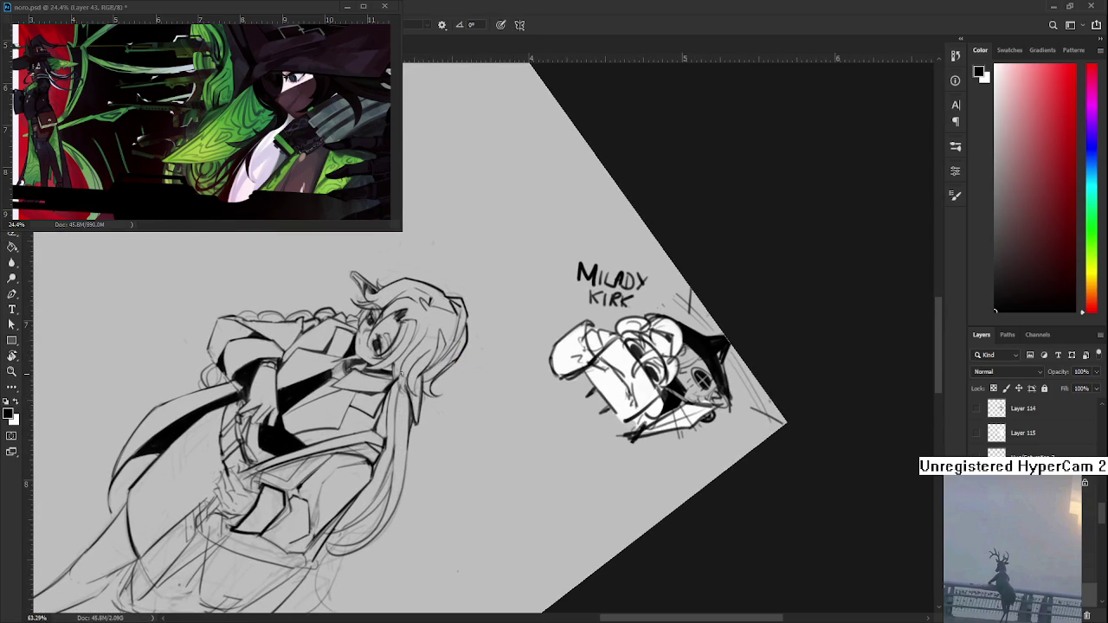
pyautogui.press('b')
pyautogui.press('r')
pyautogui.moveTo(477, 521); pyautogui.dragTo(595, 543)
pyautogui.scroll(-5, 640, 471)
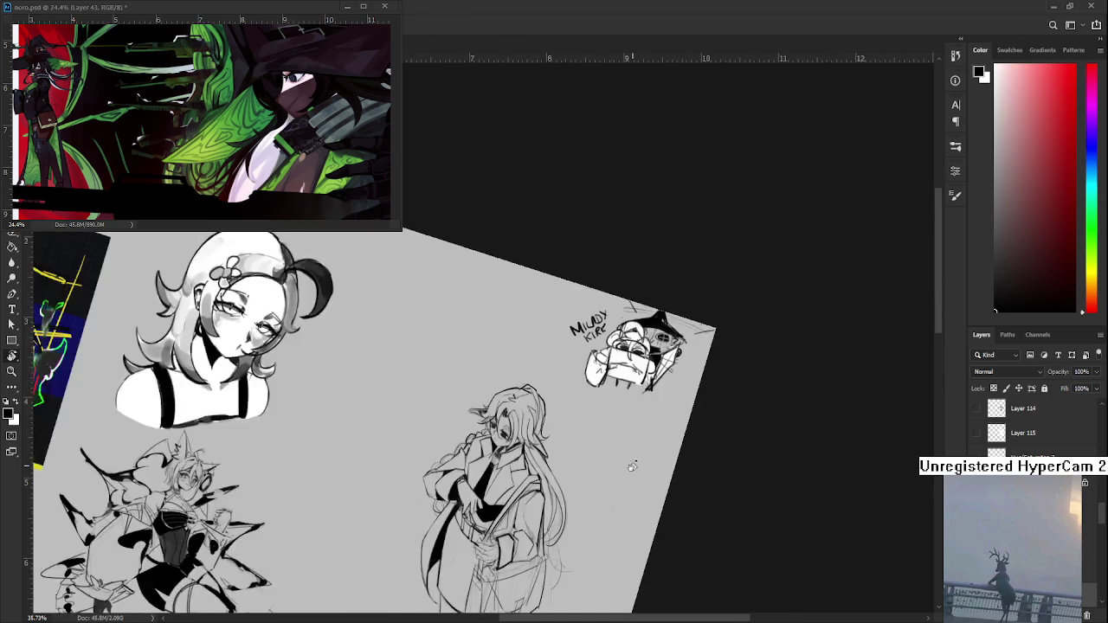
pyautogui.moveTo(617, 470); pyautogui.dragTo(641, 450)
pyautogui.scroll(-3, 668, 348)
pyautogui.scroll(3, 658, 260)
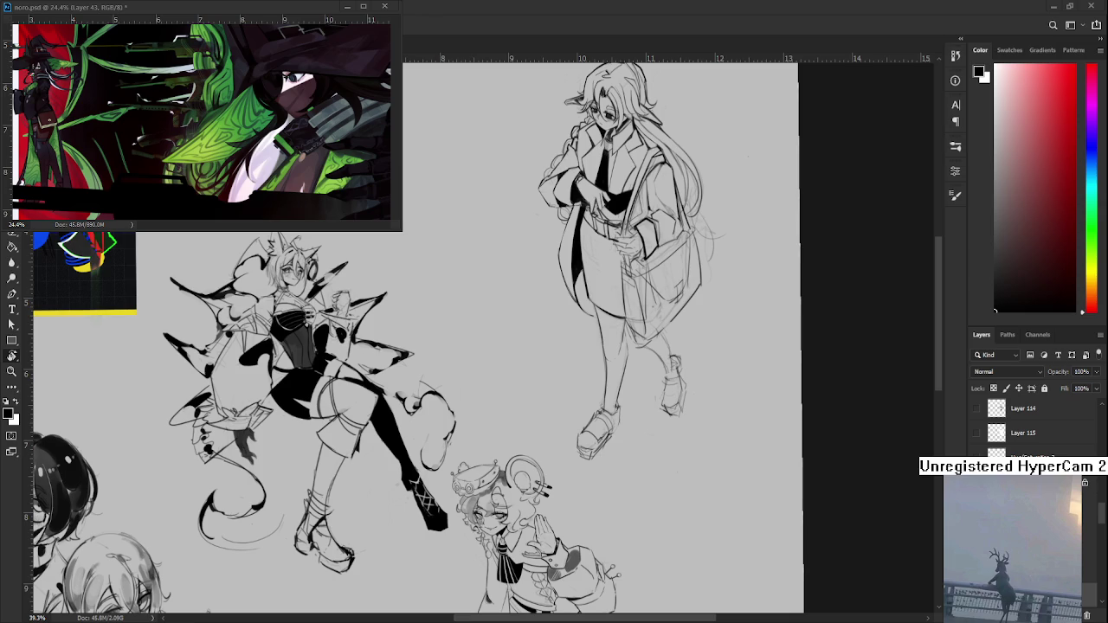
pyautogui.moveTo(671, 262)
pyautogui.mouseDown()
pyautogui.moveTo(600, 448)
pyautogui.moveTo(557, 396)
pyautogui.mouseUp()
pyautogui.scroll(2, 478, 468)
# Step: Clean the coat, tie and shoulder bag ink with repeated brush and eraser passes
pyautogui.press('e')
pyautogui.press('b')
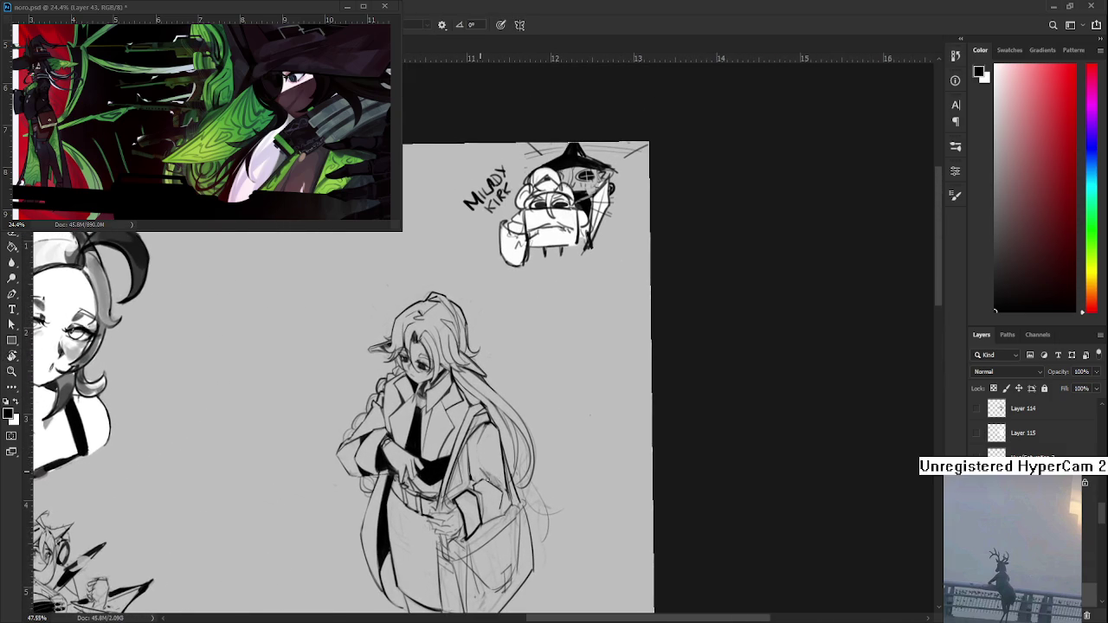
pyautogui.press('e')
pyautogui.press('b')
pyautogui.press('e')
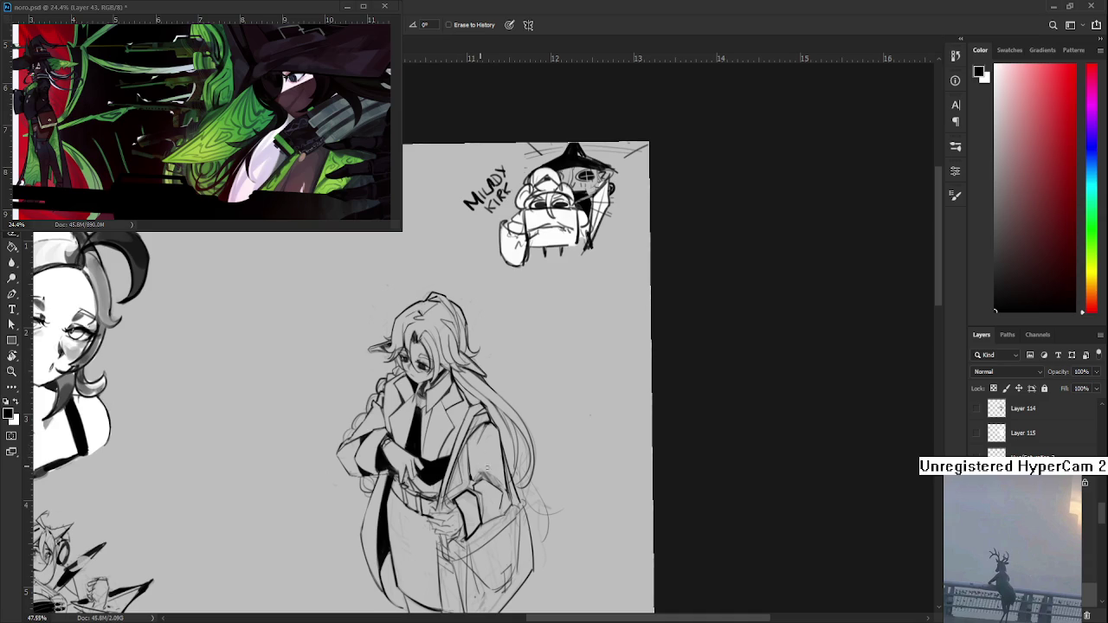
pyautogui.press('b')
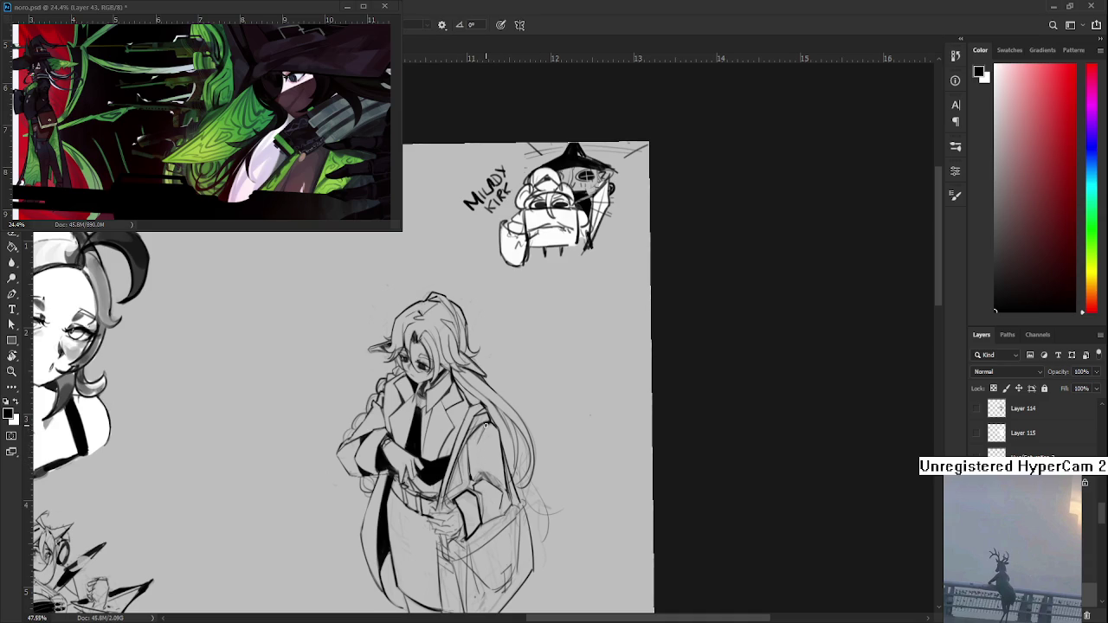
pyautogui.press('e')
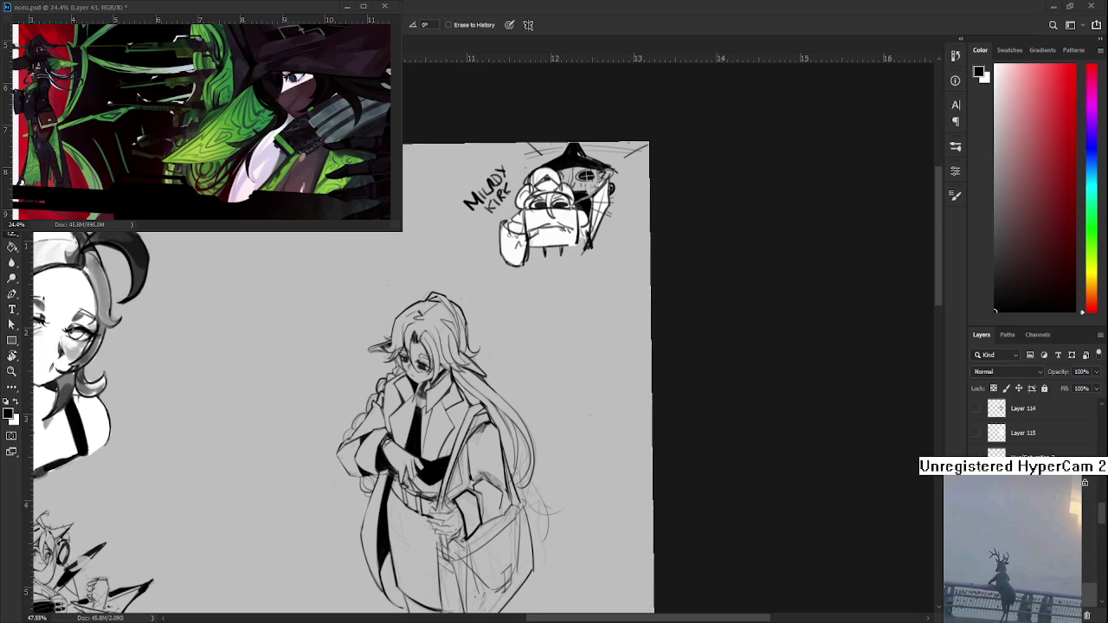
pyautogui.scroll(1, 546, 478)
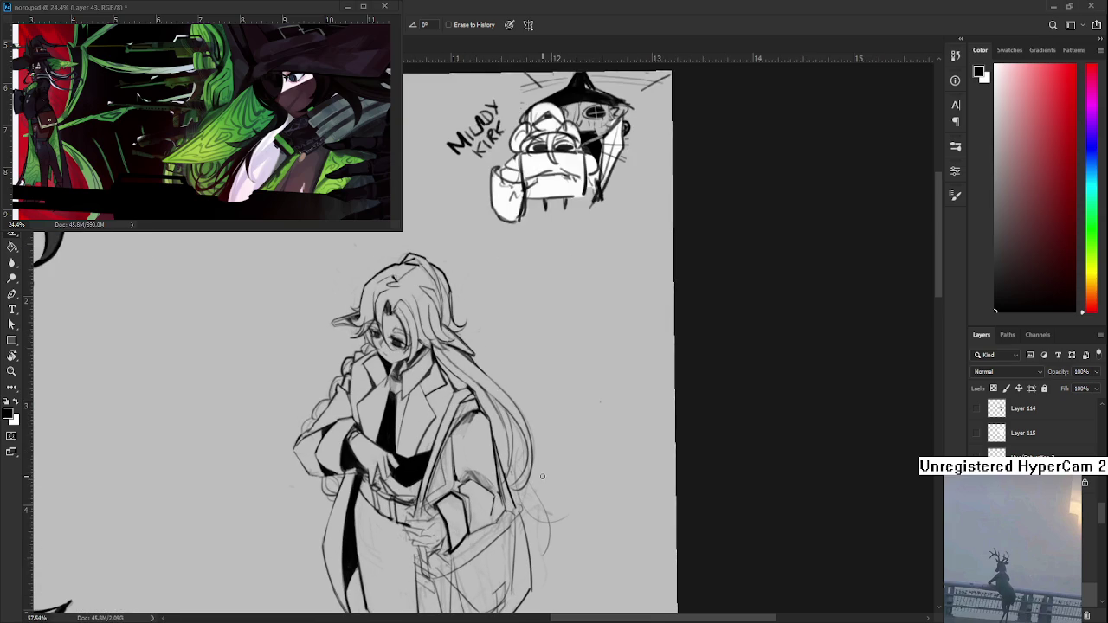
# Step: Ink and erase along the coat edge at the figure's right hip
pyautogui.press('b')
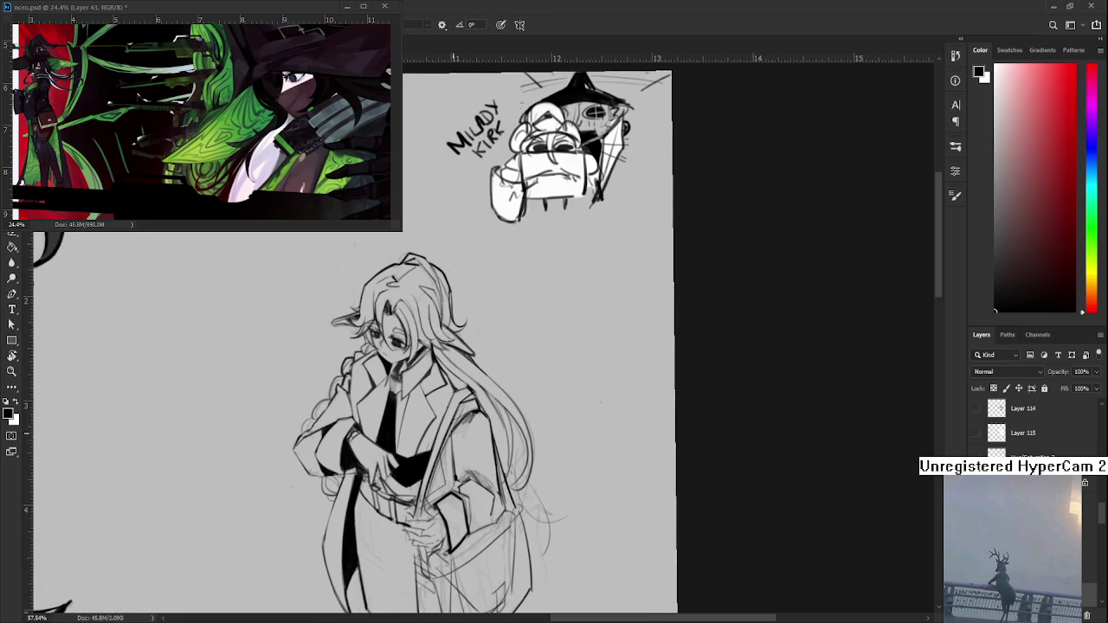
pyautogui.press('e')
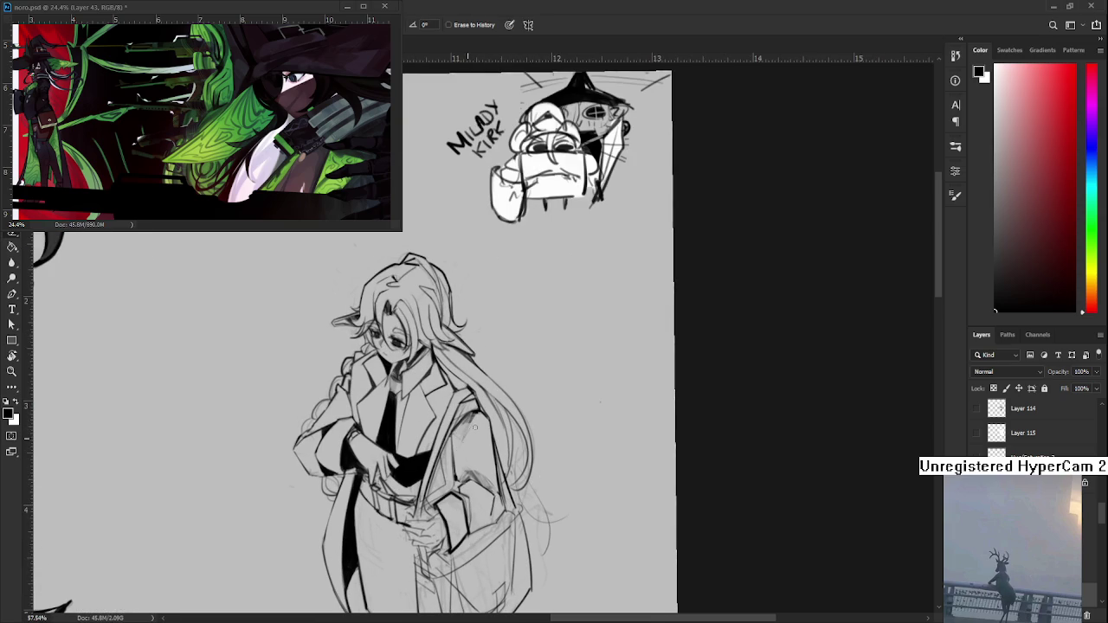
pyautogui.press('b')
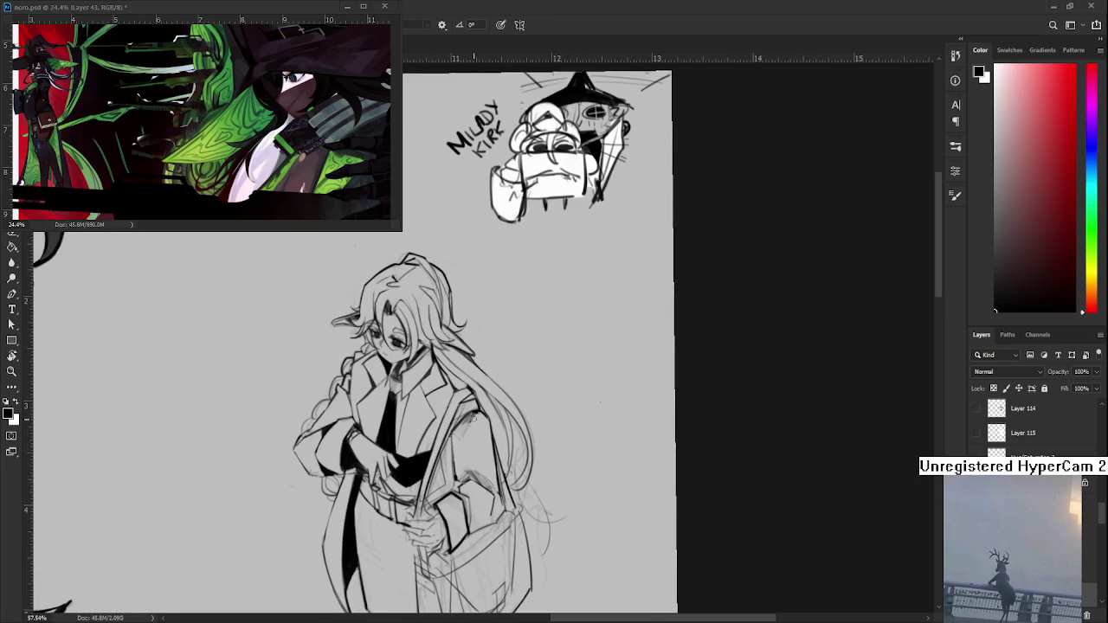
pyautogui.press('e')
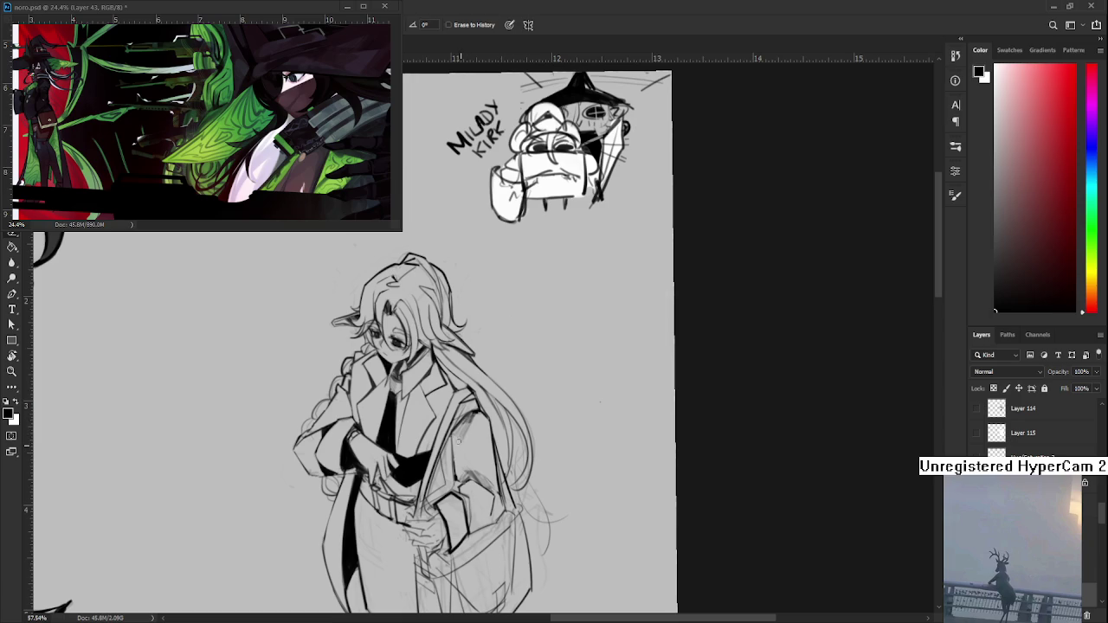
pyautogui.press('b')
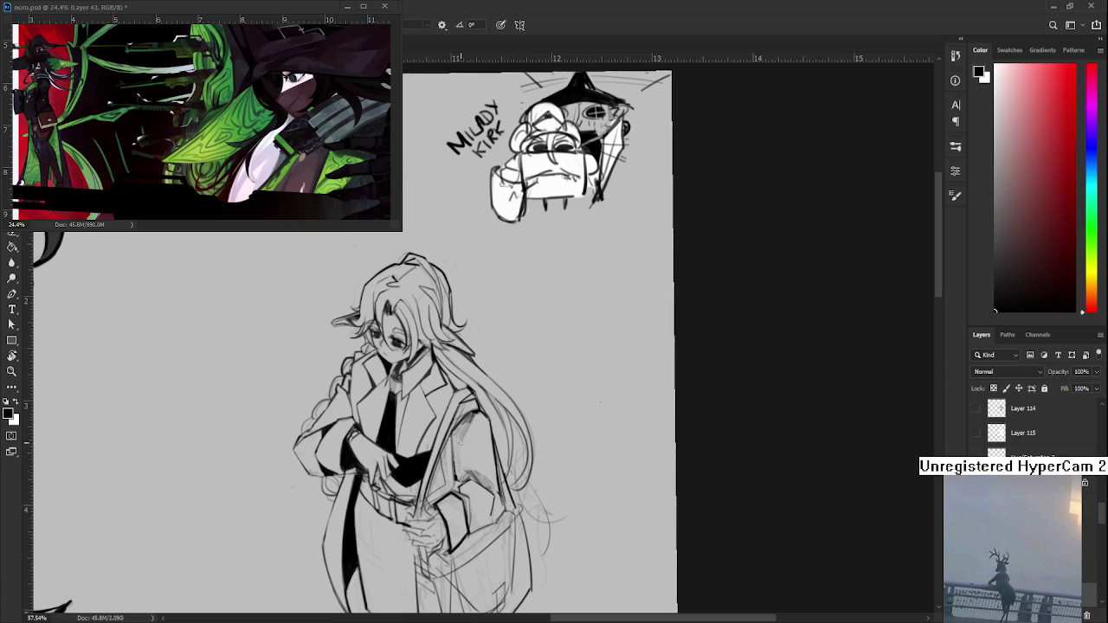
pyautogui.press('e')
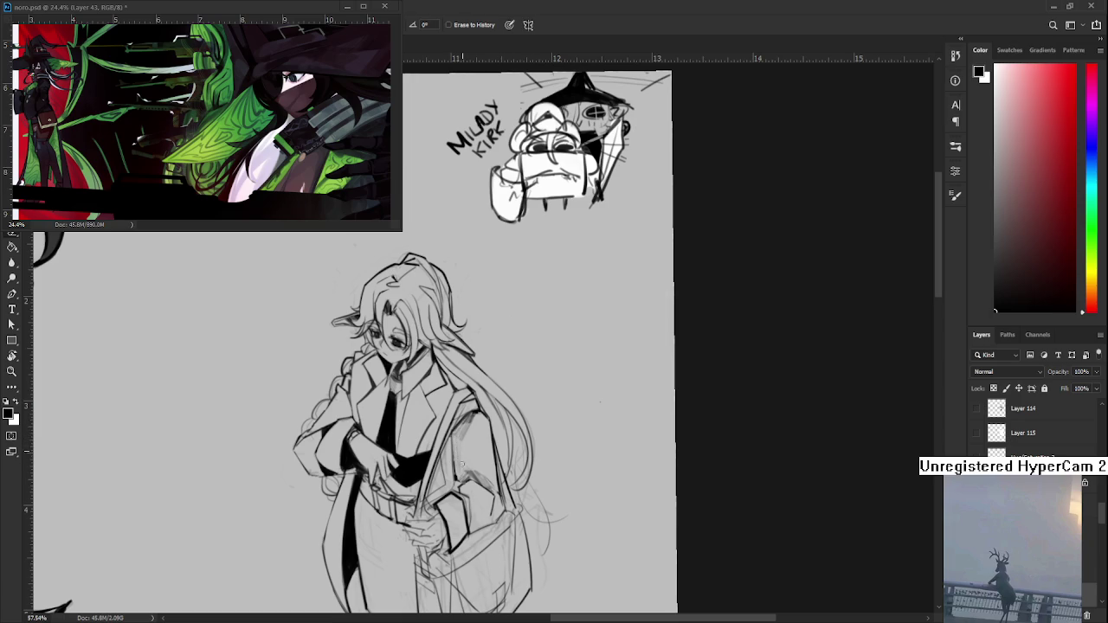
pyautogui.press('b')
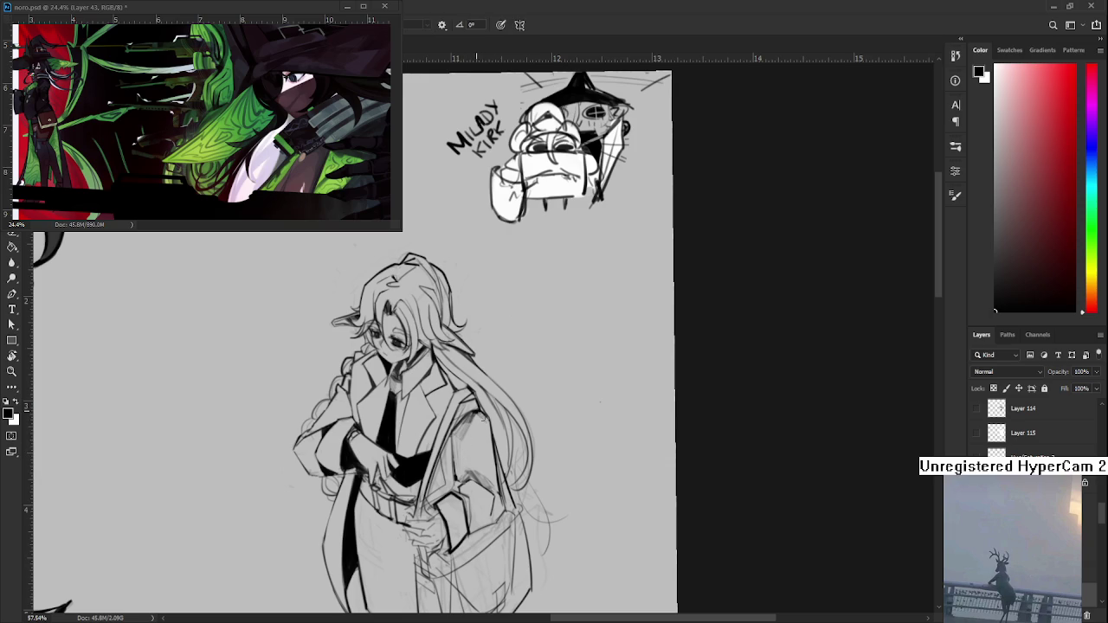
pyautogui.press('e')
# Step: Zoom in to tidy the bag flap ink and reposition the view over the figure
pyautogui.scroll(2, 487, 421)
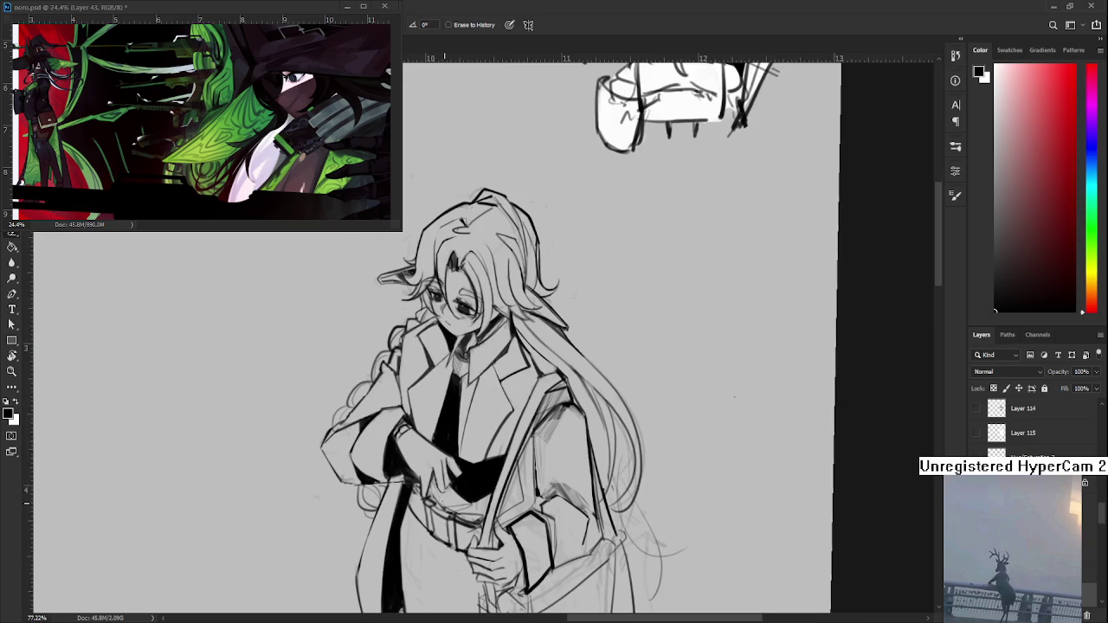
pyautogui.press('b')
pyautogui.press('e')
pyautogui.press('b')
pyautogui.moveTo(459, 511)
pyautogui.mouseDown()
pyautogui.moveTo(461, 551)
pyautogui.moveTo(567, 481)
pyautogui.moveTo(539, 495)
pyautogui.mouseUp()
pyautogui.press('r')
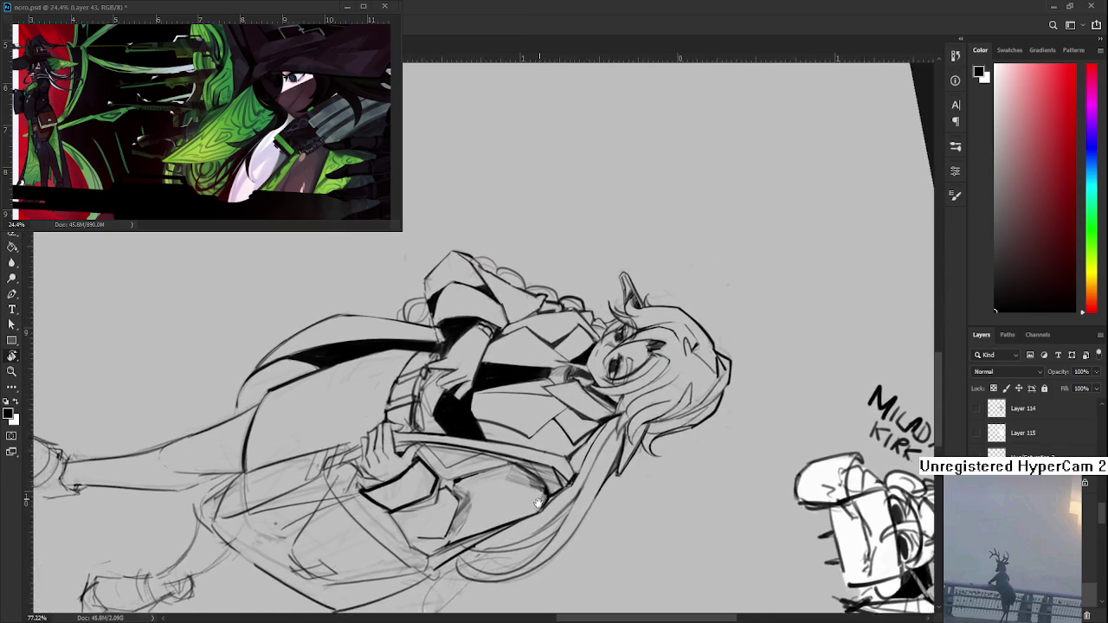
# Step: Rotate the view upright and draw thin fold lines down the skirt, undoing the second
pyautogui.moveTo(539, 495)
pyautogui.mouseDown()
pyautogui.moveTo(452, 523)
pyautogui.moveTo(448, 479)
pyautogui.mouseUp()
pyautogui.press('b')
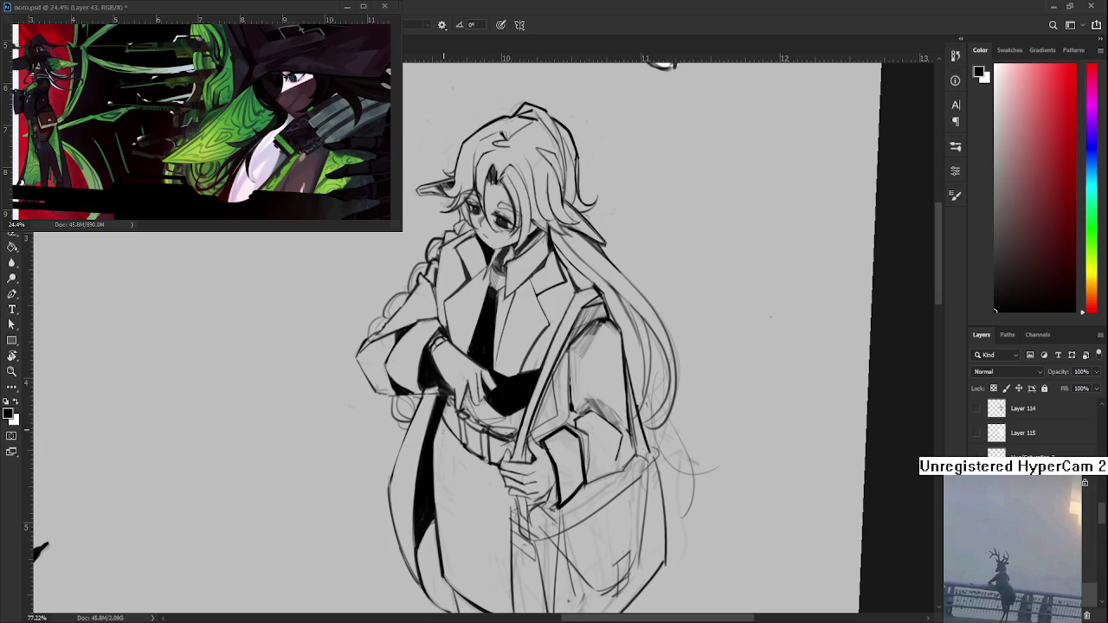
pyautogui.moveTo(443, 437); pyautogui.dragTo(473, 538)
pyautogui.moveTo(449, 436); pyautogui.dragTo(485, 502)
pyautogui.hotkey('ctrl', 'z')
# Step: Zoom in on the skirt and add a short dark fold stroke
pyautogui.scroll(-5, 715, 446)
pyautogui.scroll(1, 606, 460)
pyautogui.scroll(1, 489, 487)
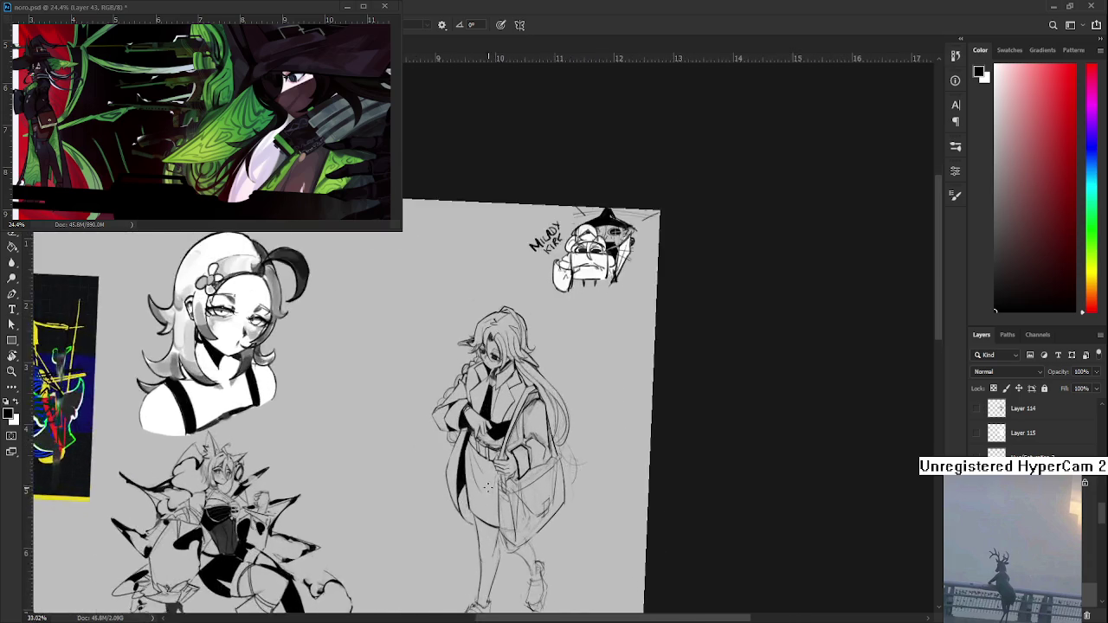
pyautogui.scroll(2, 490, 488)
pyautogui.scroll(1, 485, 481)
pyautogui.scroll(1, 432, 455)
pyautogui.scroll(1, 426, 447)
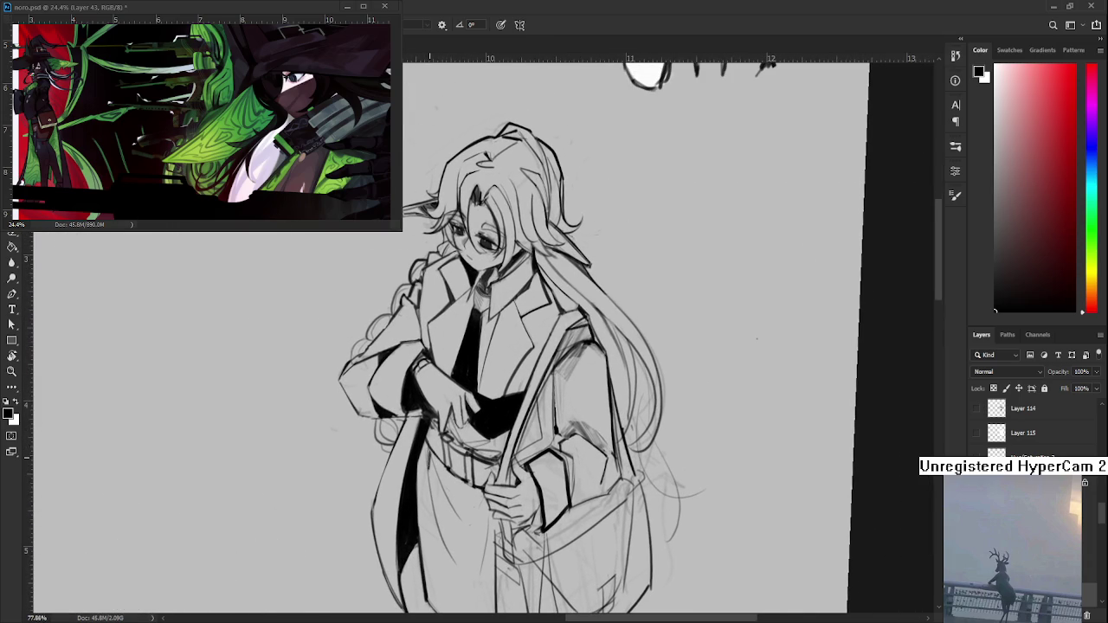
pyautogui.press('e')
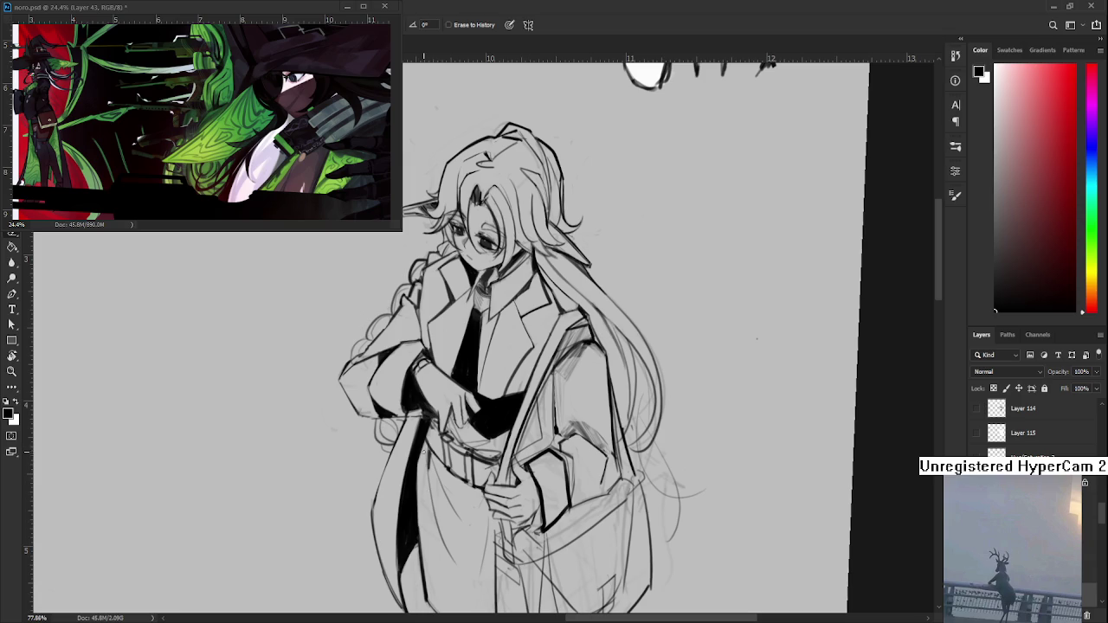
pyautogui.press('b')
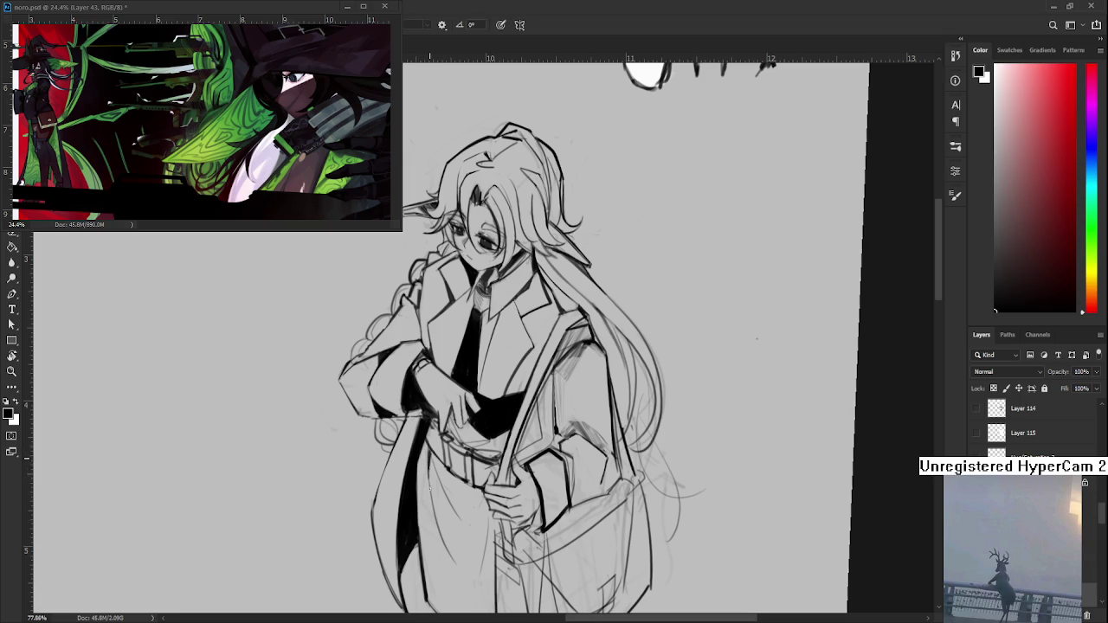
pyautogui.moveTo(431, 492); pyautogui.dragTo(434, 501)
pyautogui.scroll(-6, 484, 428)
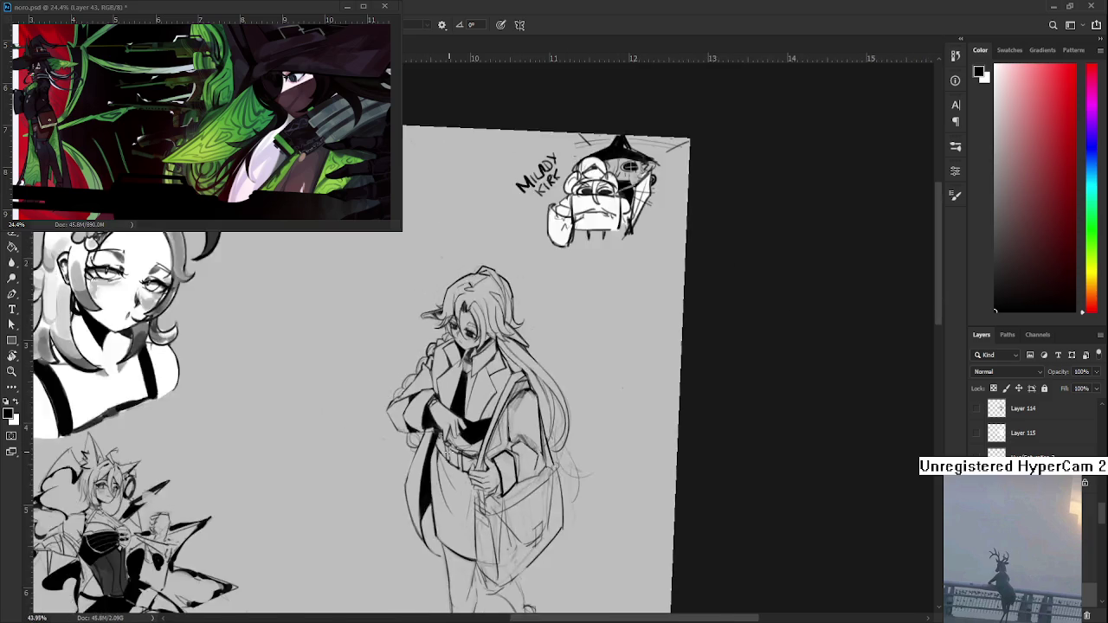
# Step: Touch up the shoulder bag's lower corner, alternating eraser and brush while zooming
pyautogui.scroll(5, 484, 428)
pyautogui.scroll(3, 484, 427)
pyautogui.press('e')
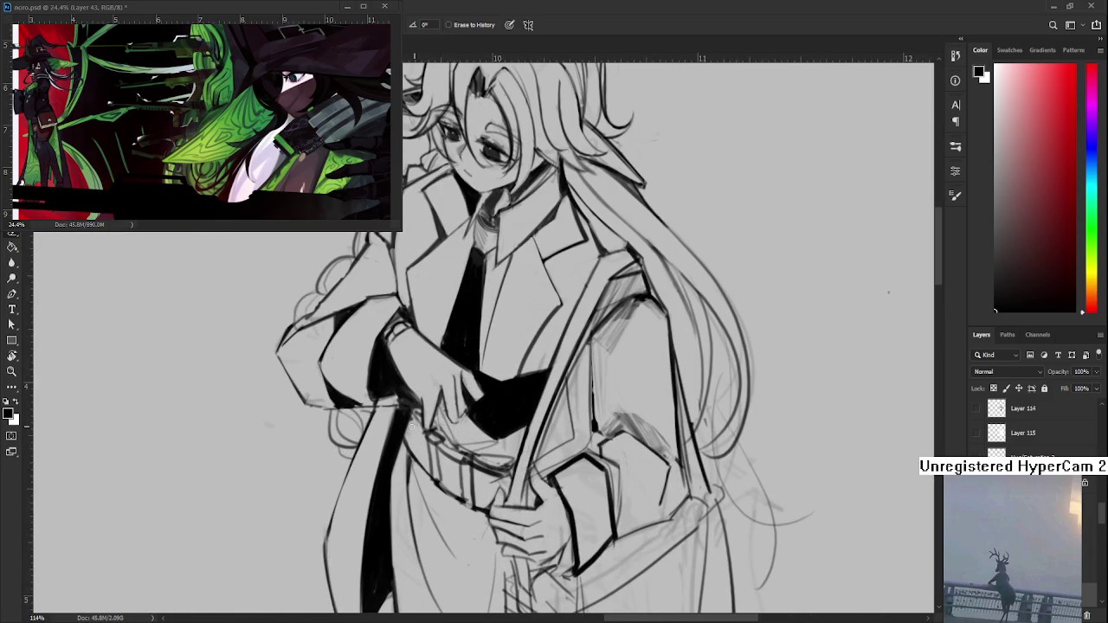
pyautogui.press('b')
pyautogui.press('e')
pyautogui.scroll(-3, 528, 414)
pyautogui.scroll(-3, 529, 413)
pyautogui.scroll(-2, 528, 413)
pyautogui.scroll(4, 518, 488)
# Step: Pan the view to centre the whole figure and return to the inking brush
pyautogui.moveTo(518, 488); pyautogui.dragTo(447, 447)
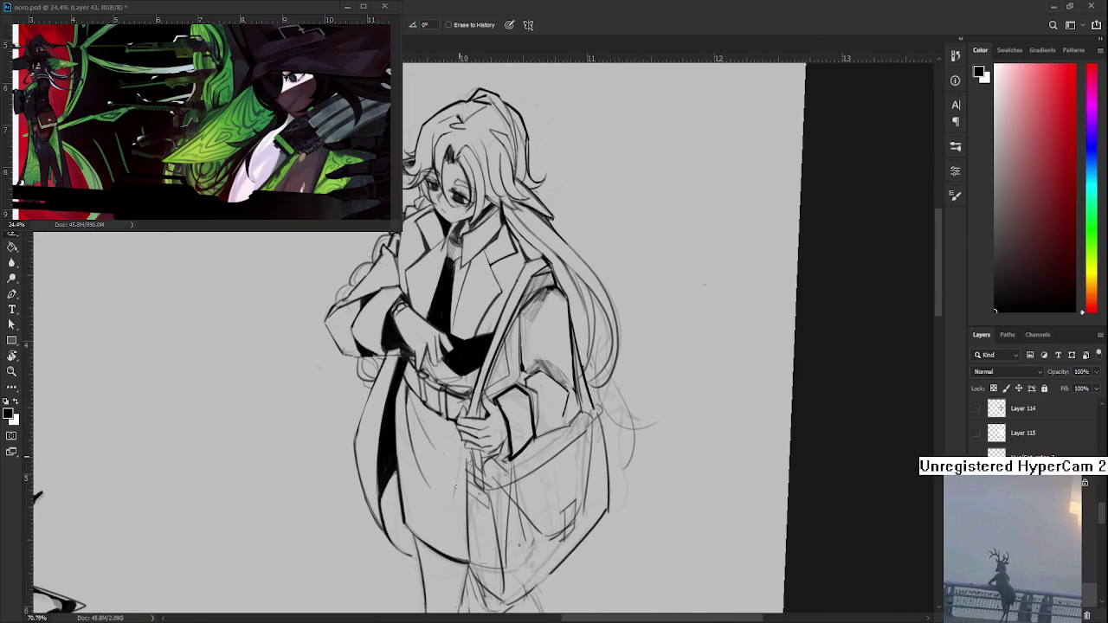
pyautogui.press('b')
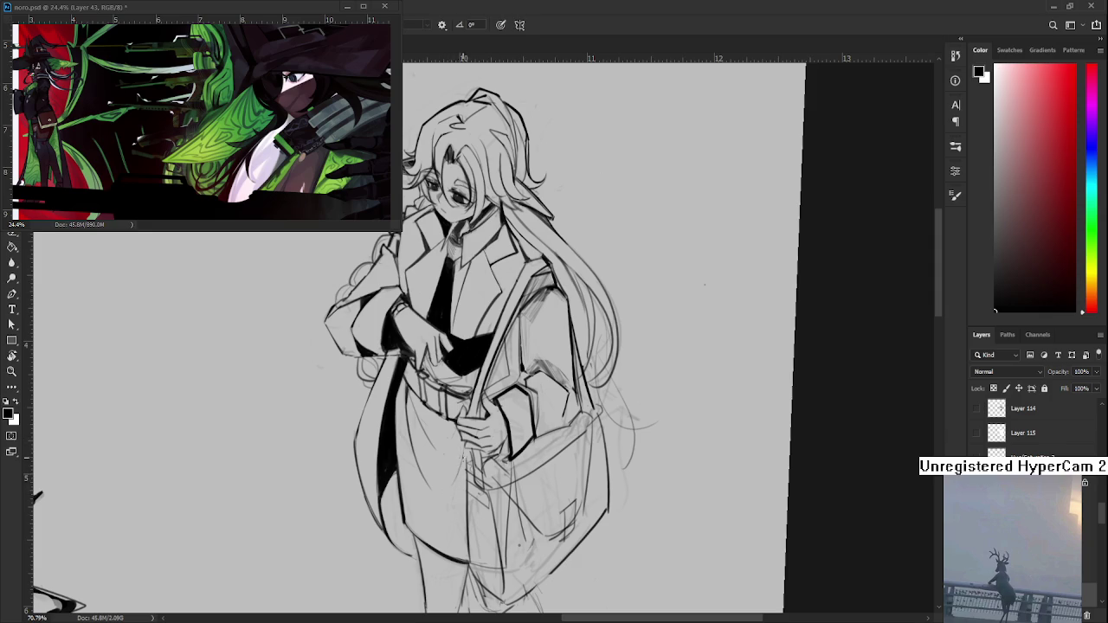
pyautogui.moveTo(463, 456); pyautogui.dragTo(454, 426)
pyautogui.scroll(-8, 496, 356)
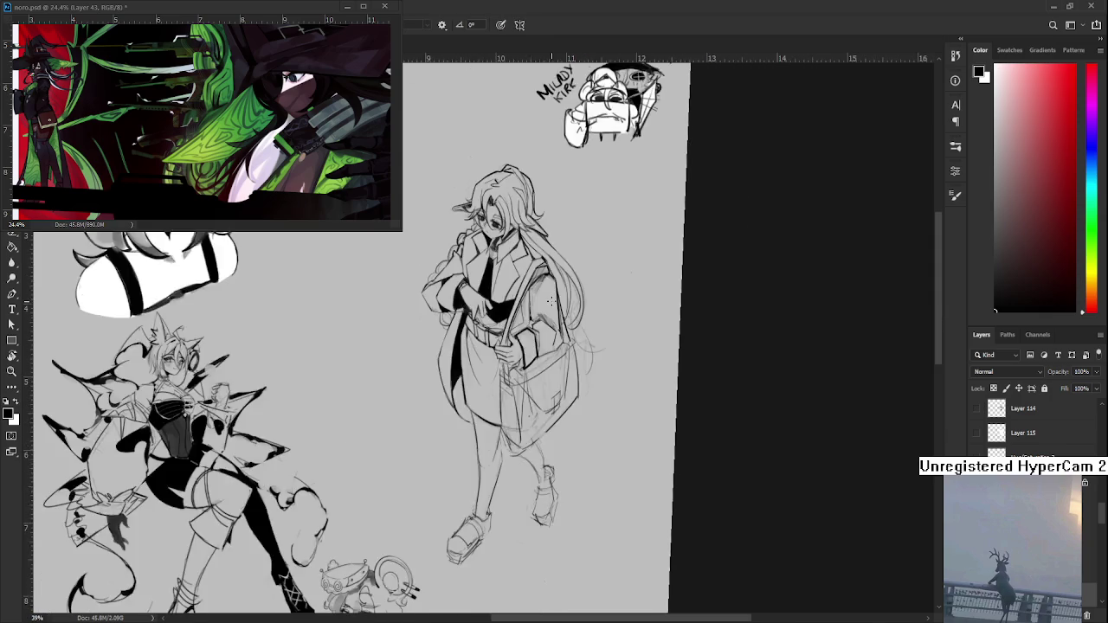
# Step: Clean up the lines of the hand gripping the bag strap, alternating eraser and brush
pyautogui.scroll(3, 592, 259)
pyautogui.scroll(4, 645, 260)
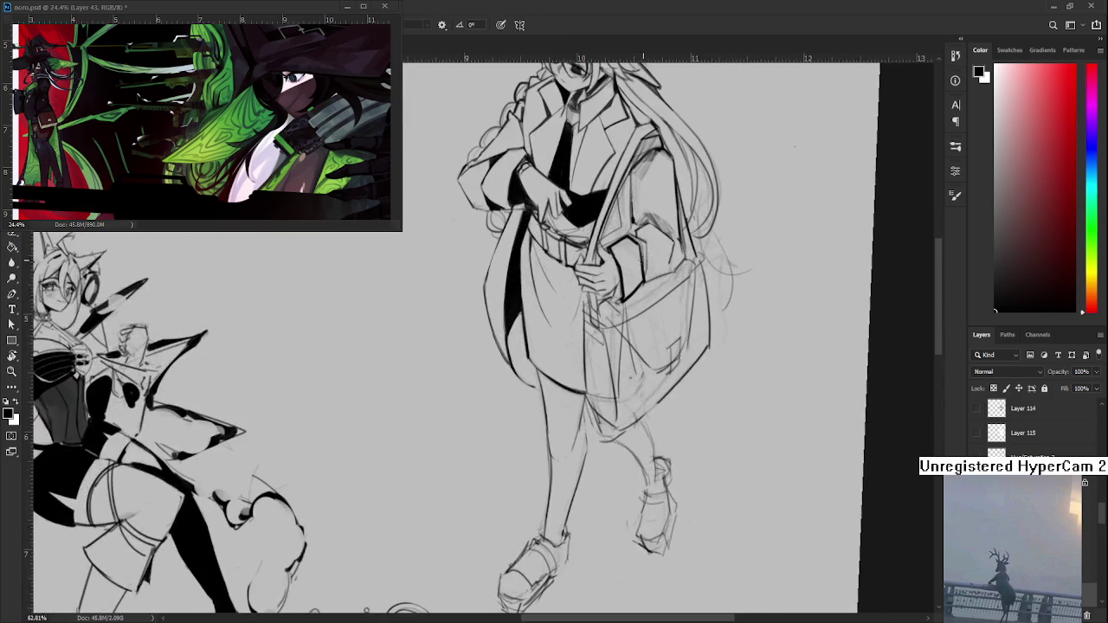
pyautogui.scroll(-1, 515, 399)
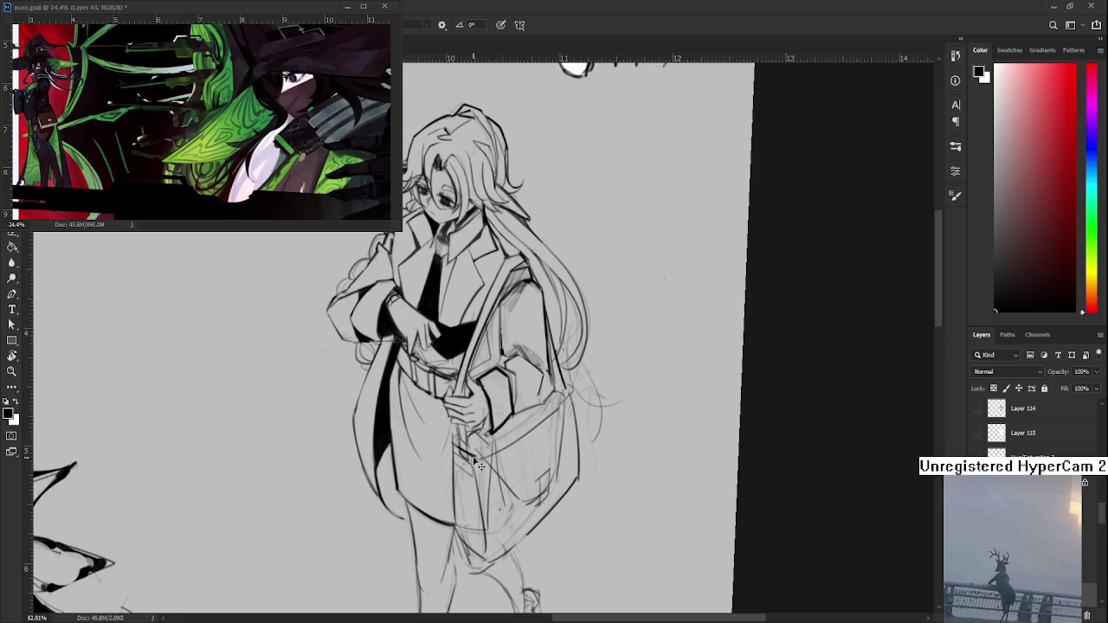
pyautogui.scroll(-2, 482, 468)
pyautogui.press('e')
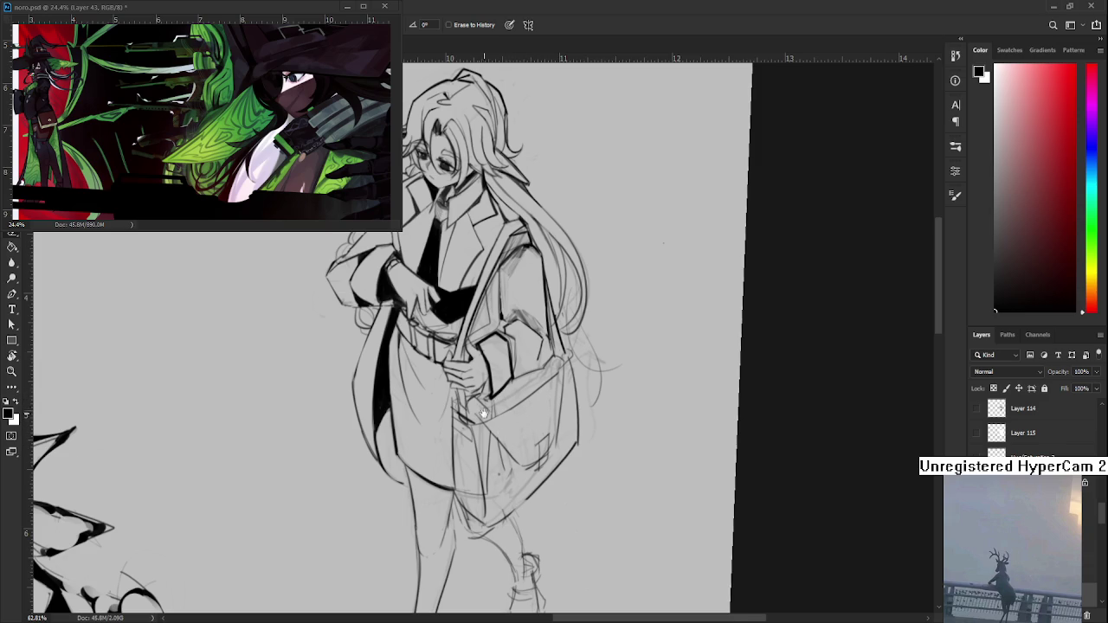
pyautogui.moveTo(483, 411); pyautogui.dragTo(489, 466)
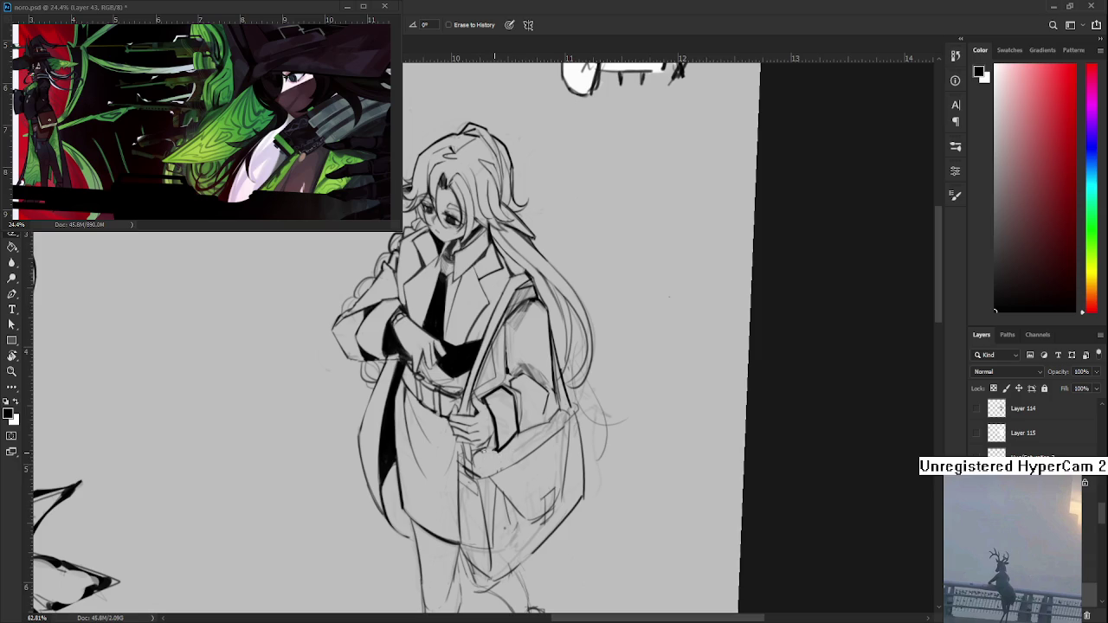
pyautogui.press('b')
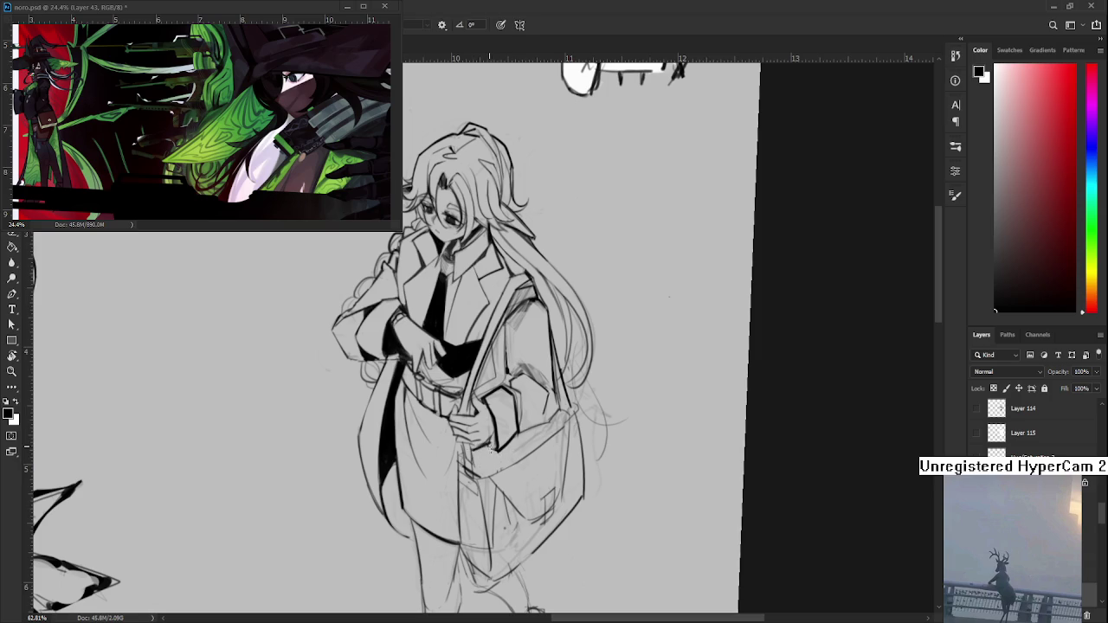
pyautogui.press('e')
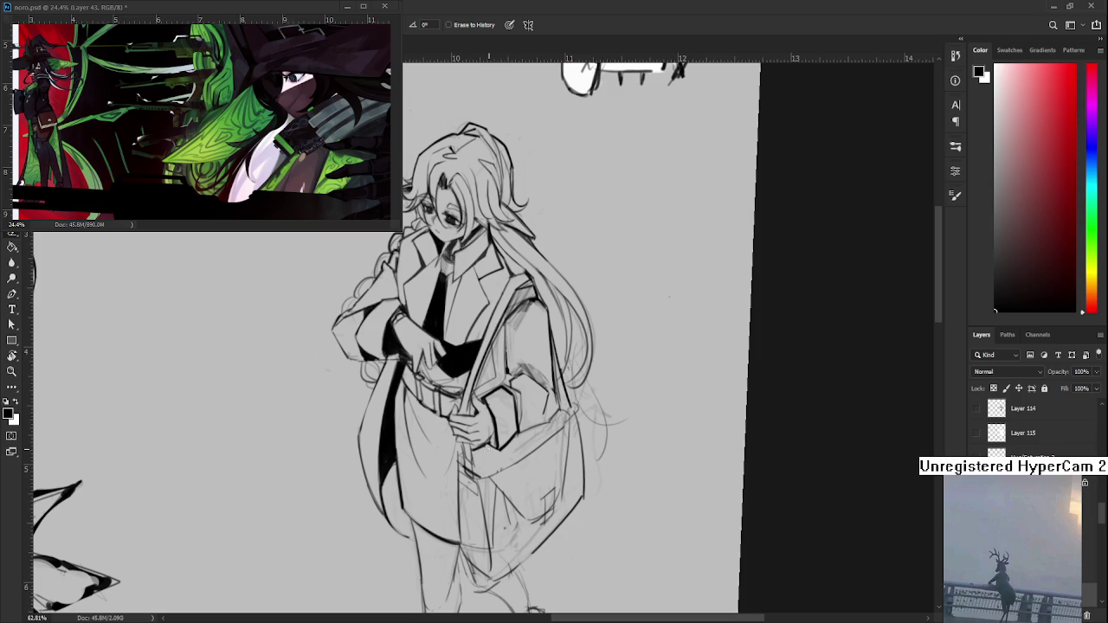
pyautogui.press('b')
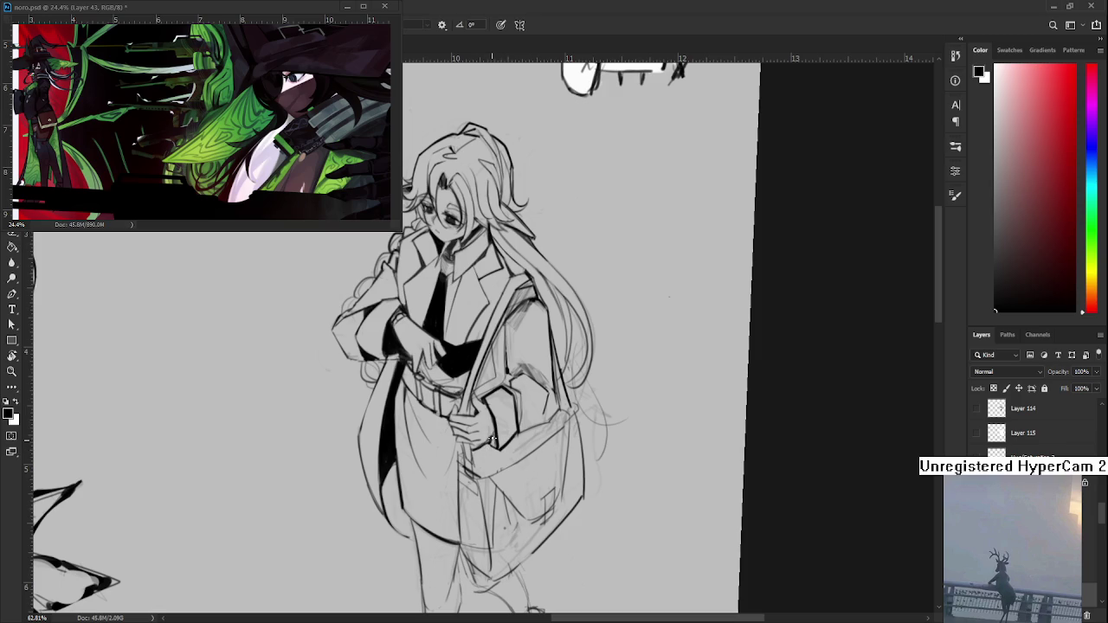
pyautogui.press('e')
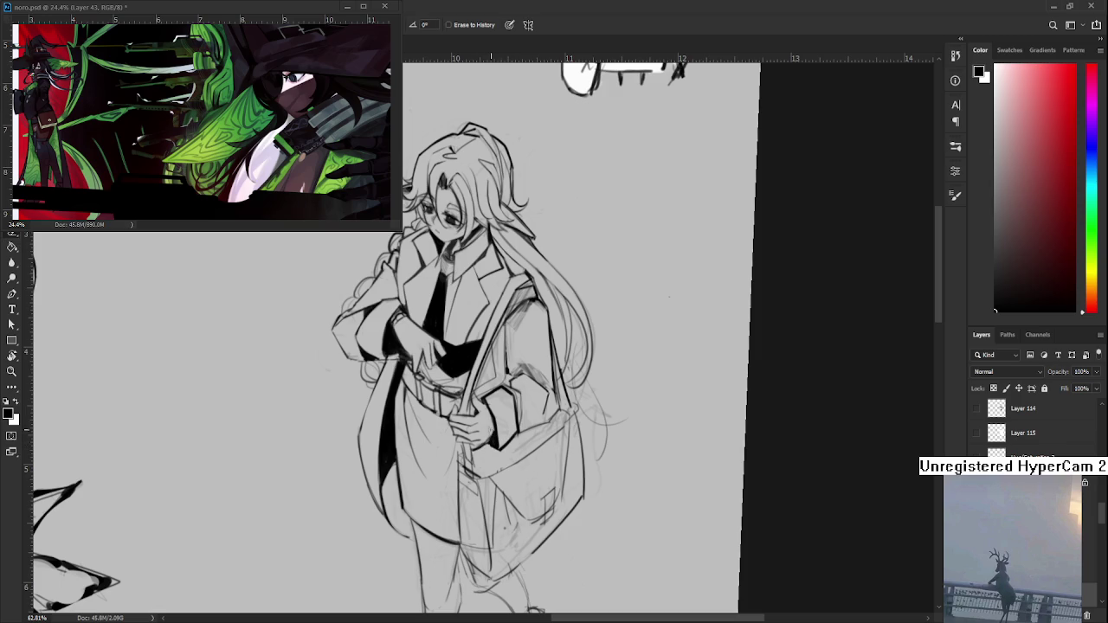
# Step: Reframe the upper body and ink a short line along the bag's top edge
pyautogui.moveTo(515, 414)
pyautogui.mouseDown()
pyautogui.moveTo(504, 462)
pyautogui.moveTo(505, 449)
pyautogui.mouseUp()
pyautogui.scroll(-3, 510, 394)
pyautogui.scroll(3, 510, 394)
pyautogui.scroll(1, 510, 394)
pyautogui.moveTo(510, 394)
pyautogui.mouseDown()
pyautogui.moveTo(502, 443)
pyautogui.moveTo(490, 439)
pyautogui.mouseUp()
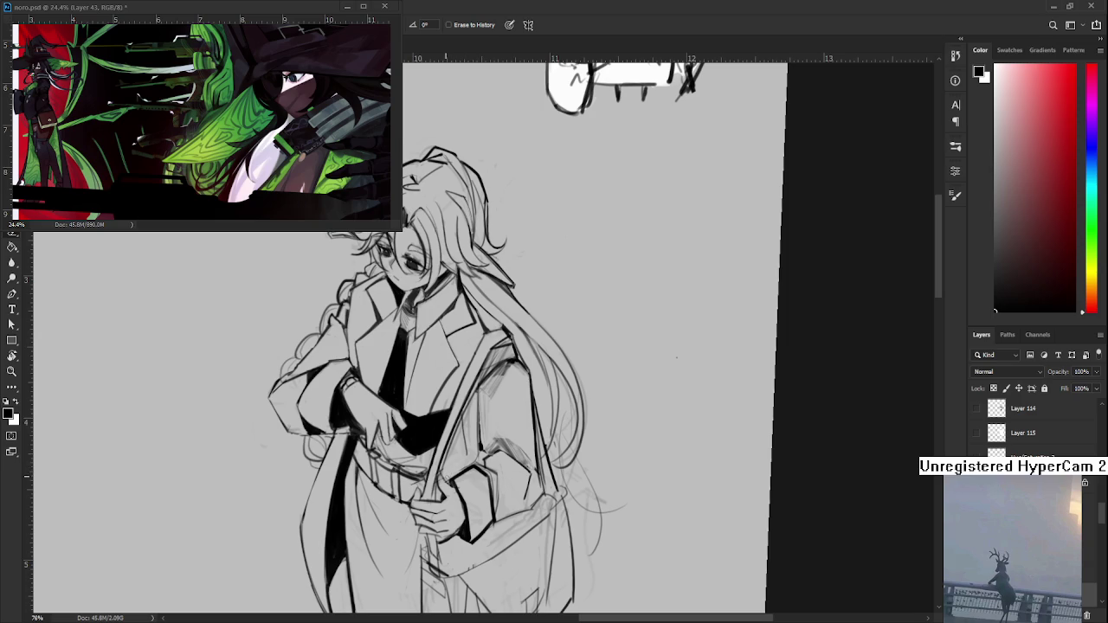
pyautogui.press('b')
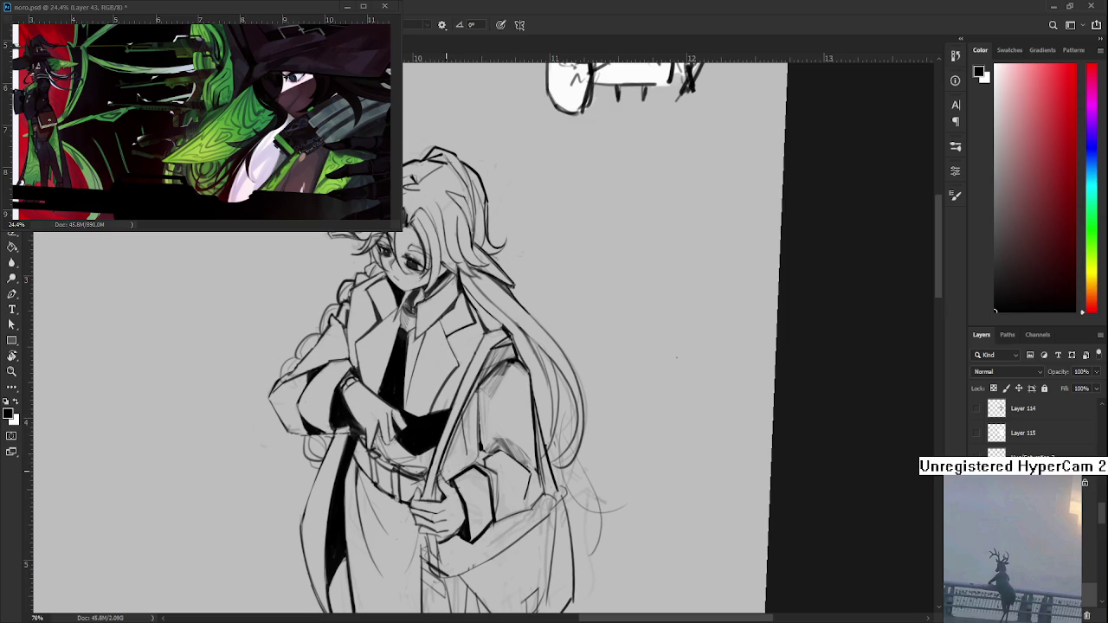
pyautogui.moveTo(459, 474)
pyautogui.mouseDown()
pyautogui.moveTo(486, 468)
pyautogui.moveTo(471, 466)
pyautogui.mouseUp()
pyautogui.scroll(-5, 451, 476)
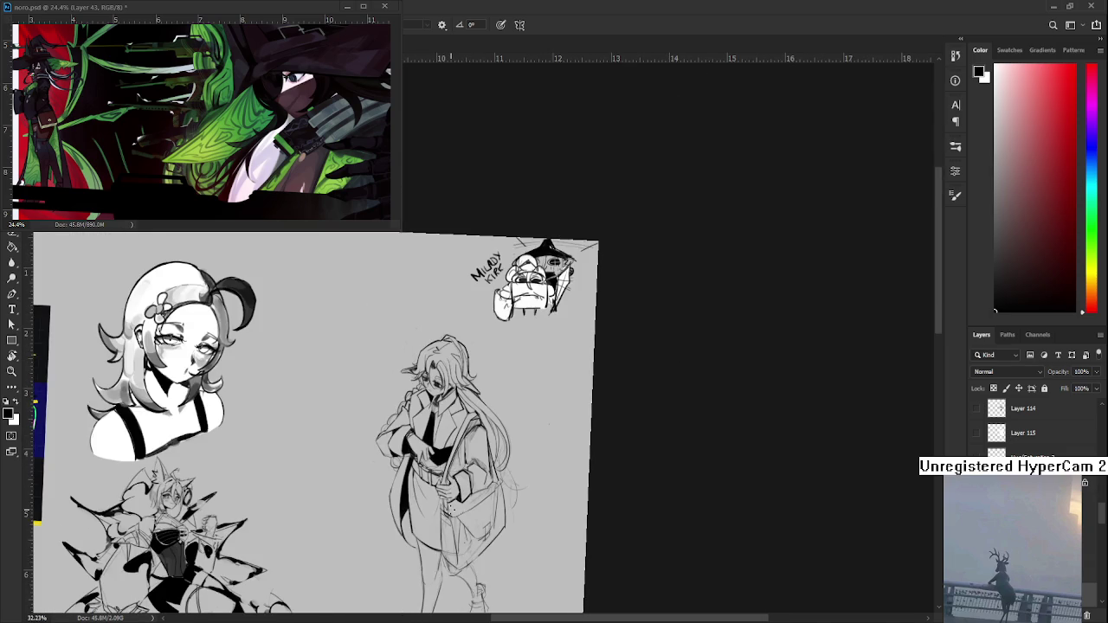
pyautogui.scroll(2, 450, 481)
pyautogui.scroll(1, 531, 517)
pyautogui.scroll(1, 520, 511)
pyautogui.scroll(1, 468, 476)
pyautogui.scroll(1, 413, 445)
pyautogui.press('e')
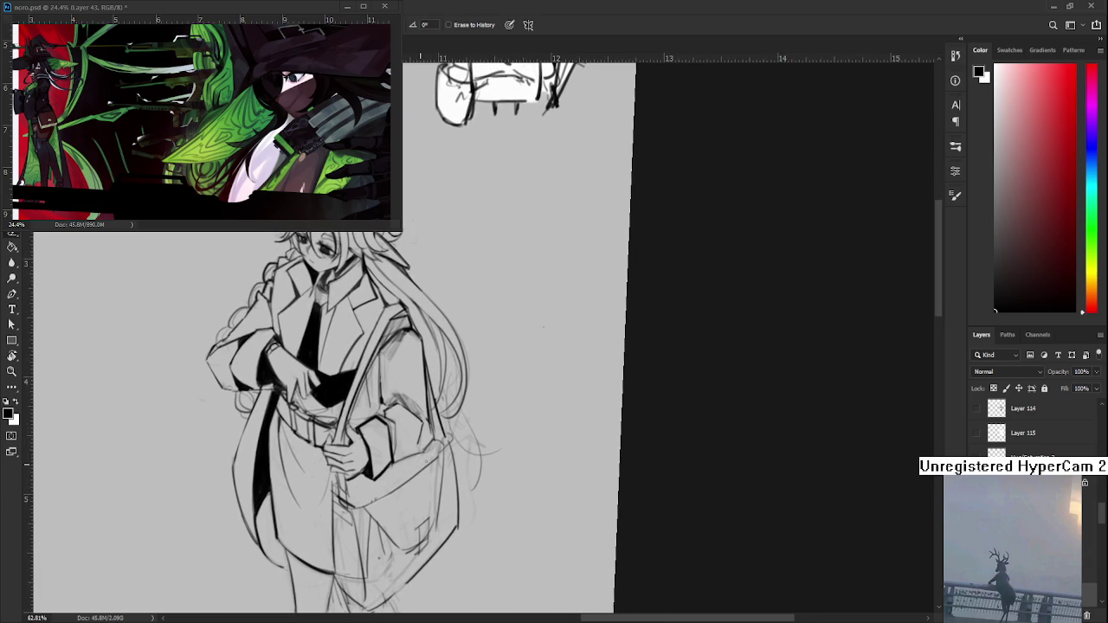
pyautogui.scroll(1, 424, 442)
pyautogui.scroll(1, 399, 474)
pyautogui.press('b')
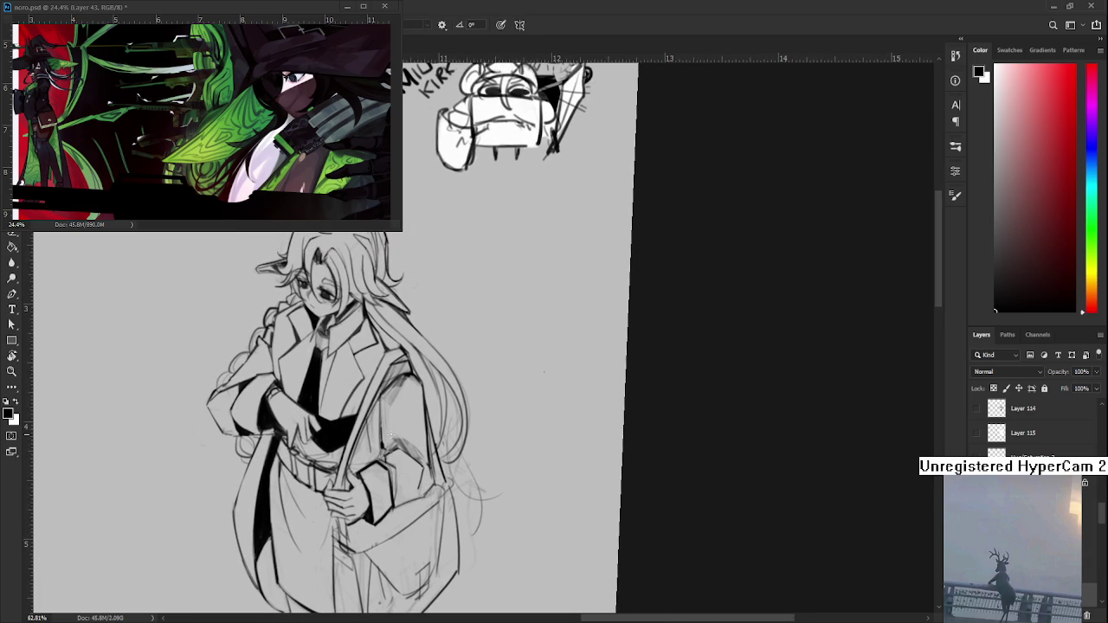
pyautogui.scroll(1, 411, 469)
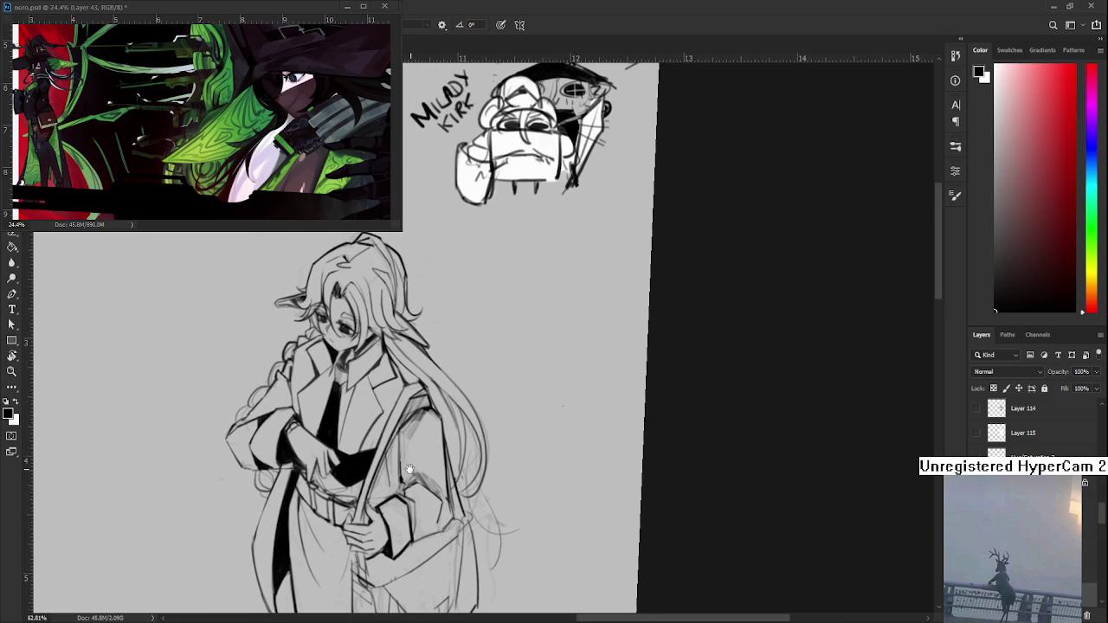
pyautogui.scroll(1, 410, 469)
pyautogui.press('e')
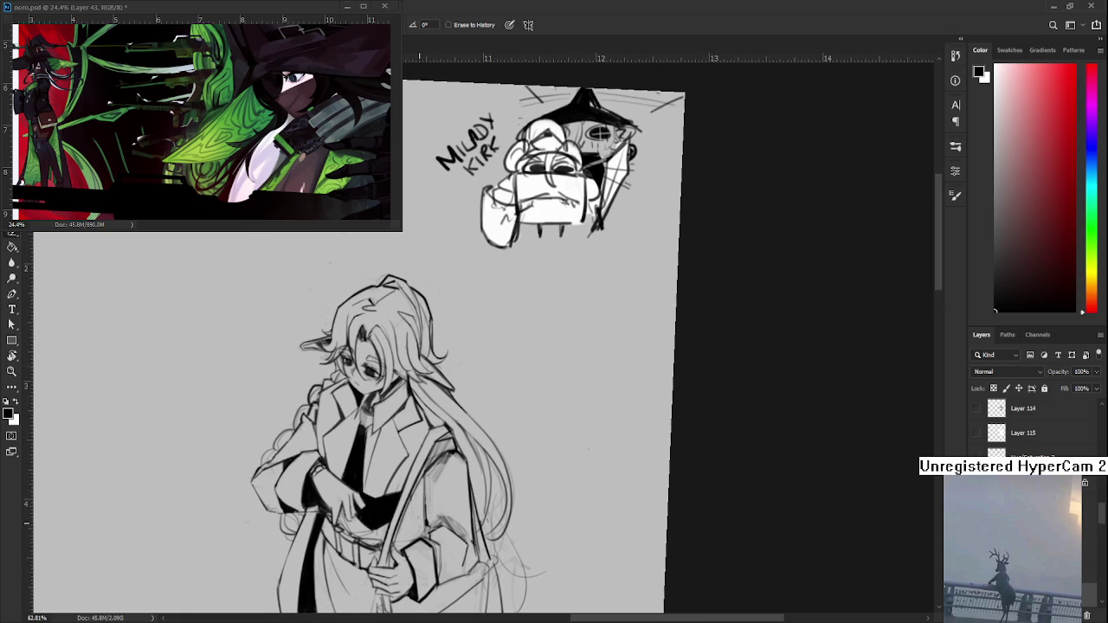
pyautogui.scroll(1, 424, 520)
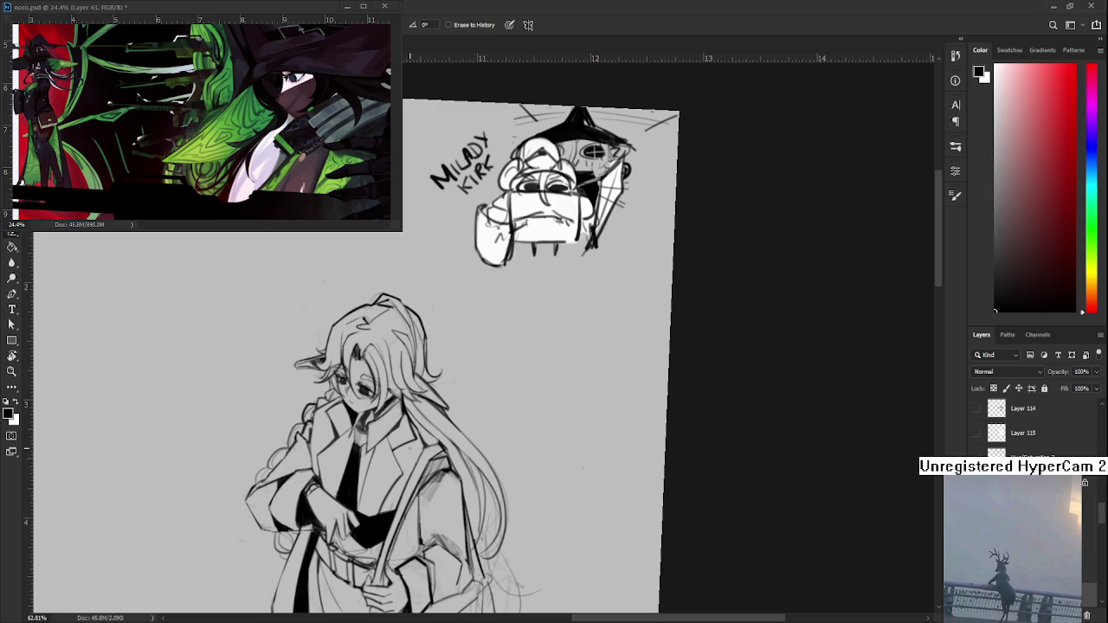
pyautogui.moveTo(422, 529); pyautogui.dragTo(422, 488)
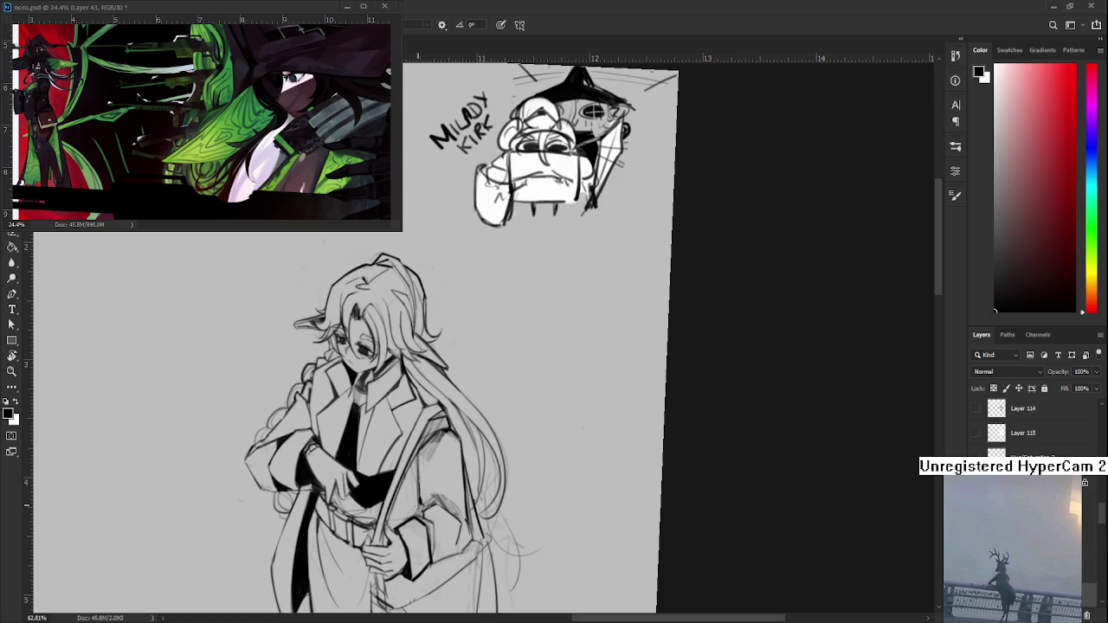
pyautogui.moveTo(431, 521)
pyautogui.mouseDown()
pyautogui.moveTo(420, 491)
pyautogui.moveTo(439, 501)
pyautogui.moveTo(468, 394)
pyautogui.moveTo(475, 460)
pyautogui.moveTo(412, 409)
pyautogui.mouseUp()
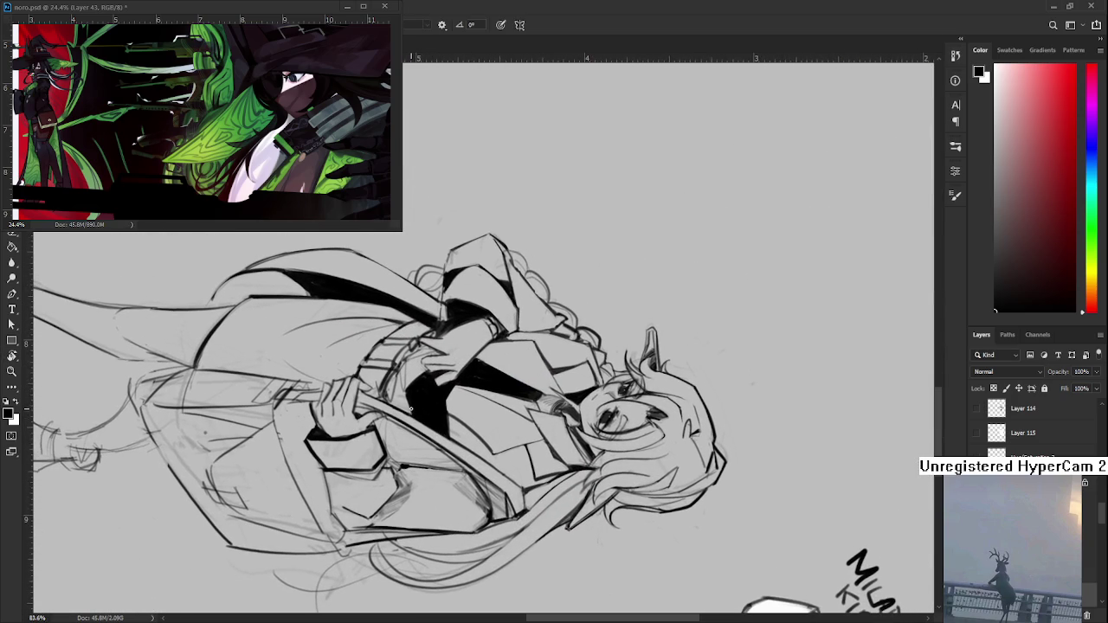
# Step: Draw a thin vertical line down the chest, undoing and redrawing it once
pyautogui.moveTo(413, 430); pyautogui.dragTo(414, 455)
pyautogui.moveTo(413, 416); pyautogui.dragTo(415, 471)
pyautogui.hotkey('ctrl', 'z')
pyautogui.moveTo(413, 414)
pyautogui.mouseDown()
pyautogui.moveTo(412, 466)
pyautogui.moveTo(486, 409)
pyautogui.mouseUp()
# Step: Add short dark strokes around the arm and strap, then turn the canvas back upright
pyautogui.press('space')
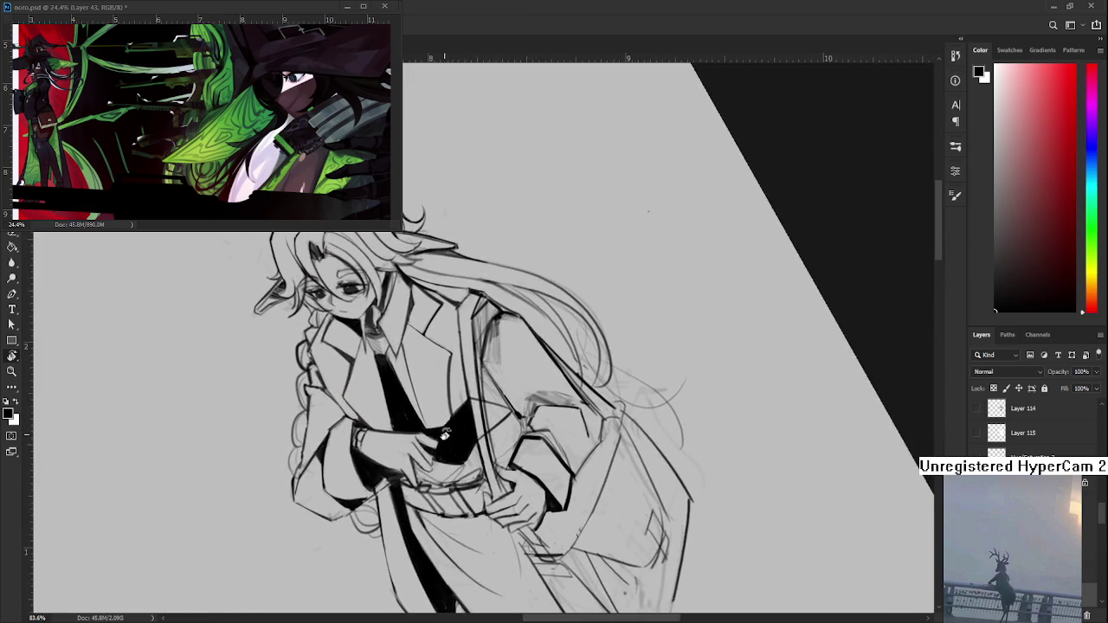
pyautogui.moveTo(502, 393)
pyautogui.mouseDown()
pyautogui.moveTo(528, 438)
pyautogui.moveTo(499, 432)
pyautogui.moveTo(500, 414)
pyautogui.moveTo(539, 395)
pyautogui.mouseUp()
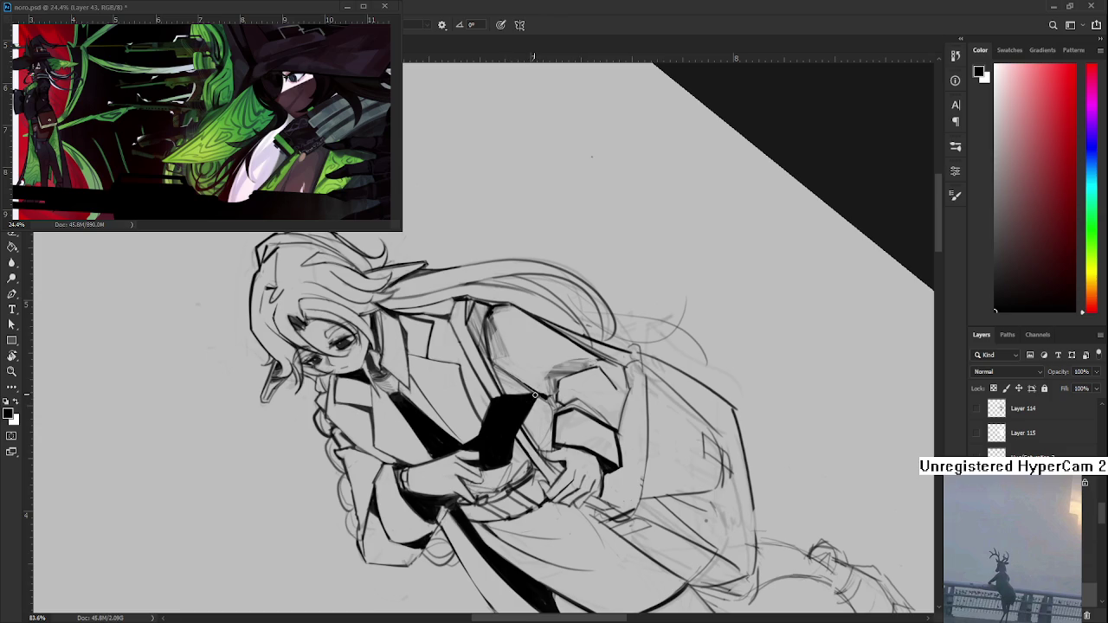
pyautogui.press('space')
pyautogui.moveTo(561, 377); pyautogui.dragTo(425, 434)
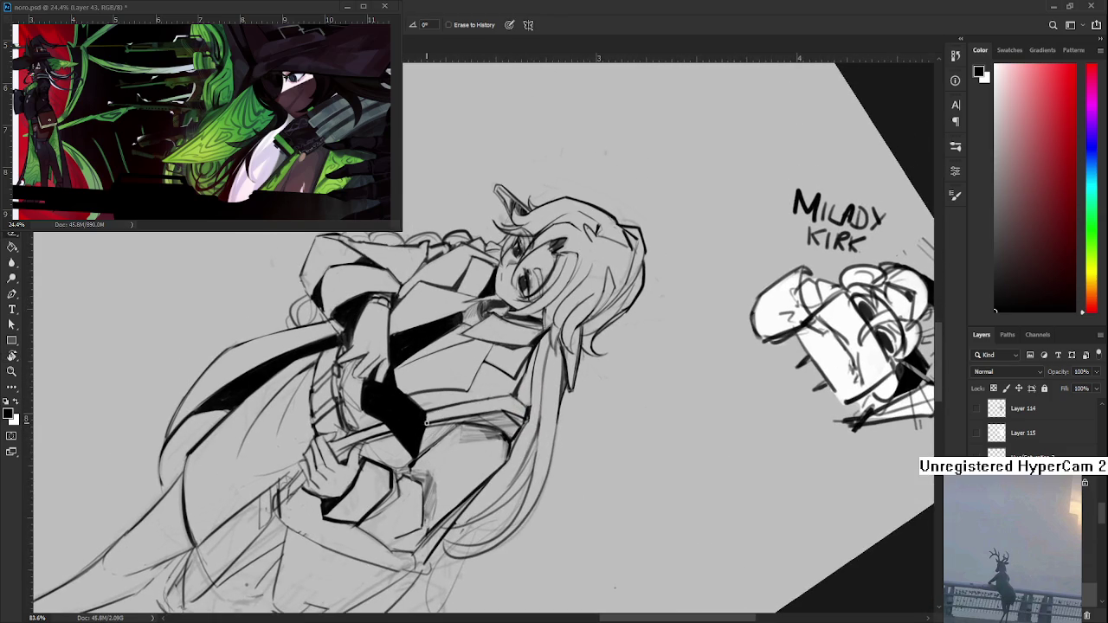
pyautogui.press('b')
pyautogui.press('r')
pyautogui.moveTo(421, 423); pyautogui.dragTo(552, 447)
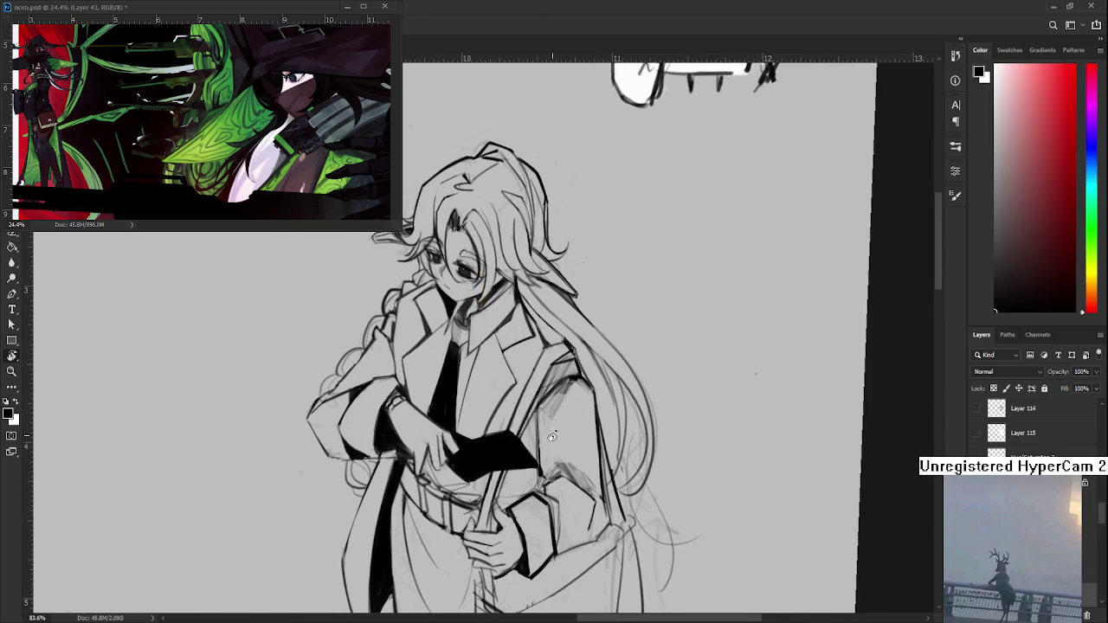
# Step: Zoom out and pan over the standing figure and the sketch above it
pyautogui.scroll(-3, 547, 425)
pyautogui.scroll(-1, 547, 425)
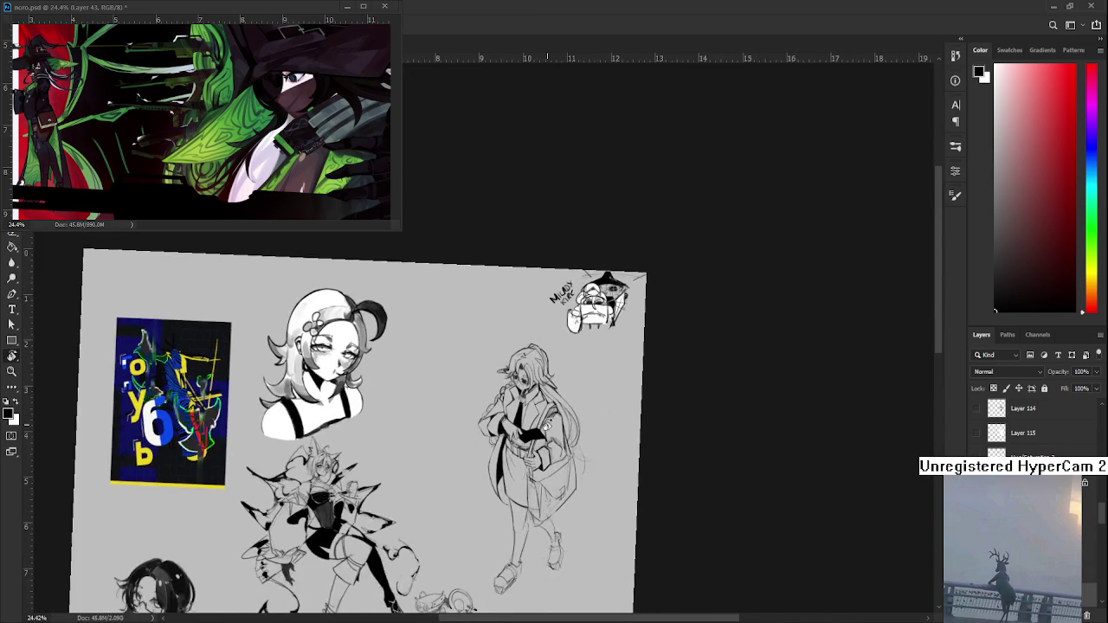
pyautogui.scroll(1, 547, 422)
pyautogui.scroll(2, 544, 417)
pyautogui.moveTo(524, 442); pyautogui.dragTo(504, 460)
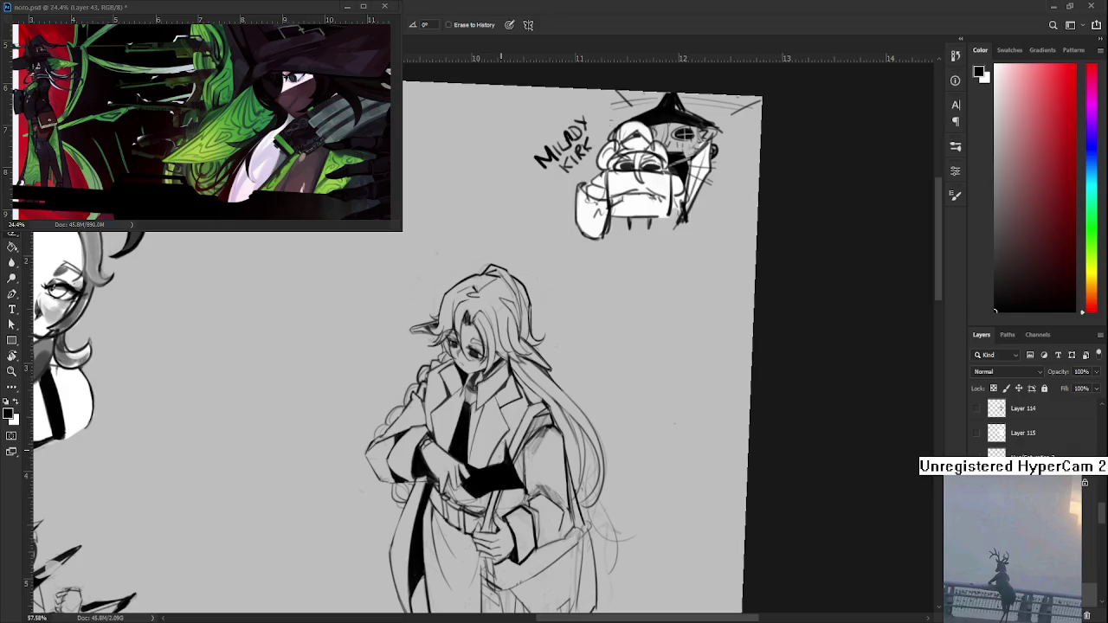
pyautogui.press('b')
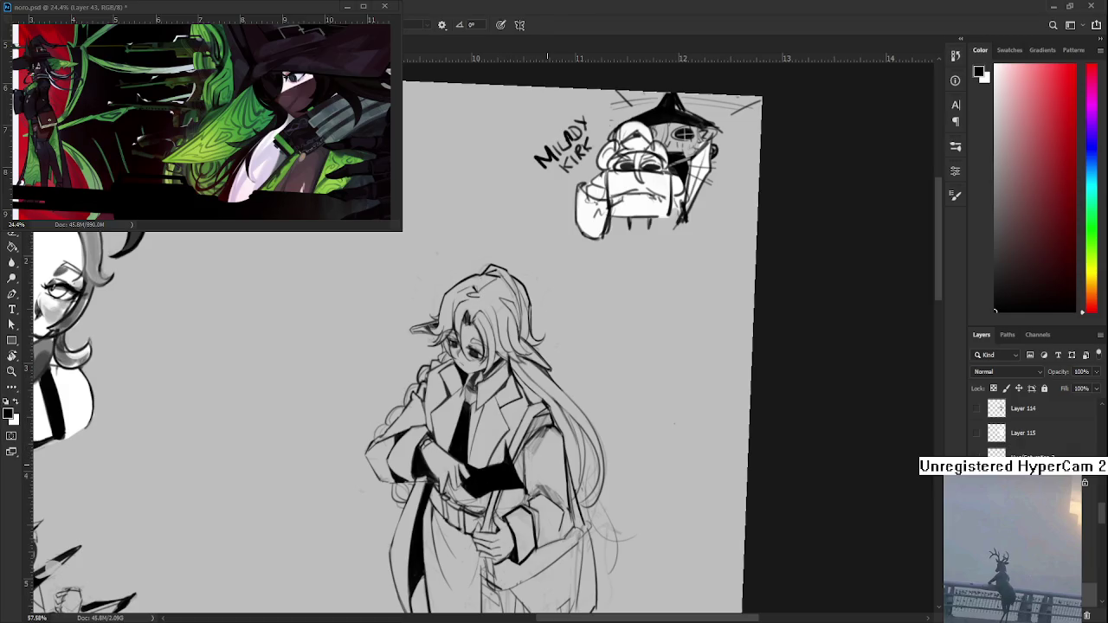
# Step: Zoom back in to about 77% and frame the figure with the upper sketch visible
pyautogui.scroll(-1, 496, 203)
pyautogui.scroll(-2, 520, 203)
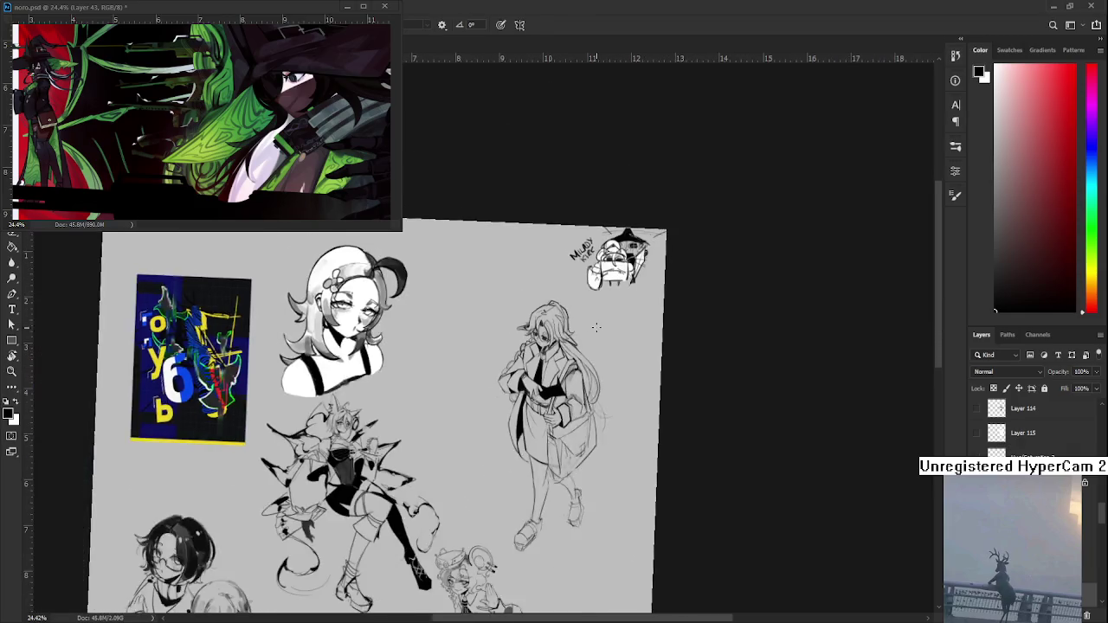
pyautogui.scroll(-1, 563, 204)
pyautogui.scroll(1, 634, 207)
pyautogui.scroll(2, 636, 217)
pyautogui.scroll(2, 624, 260)
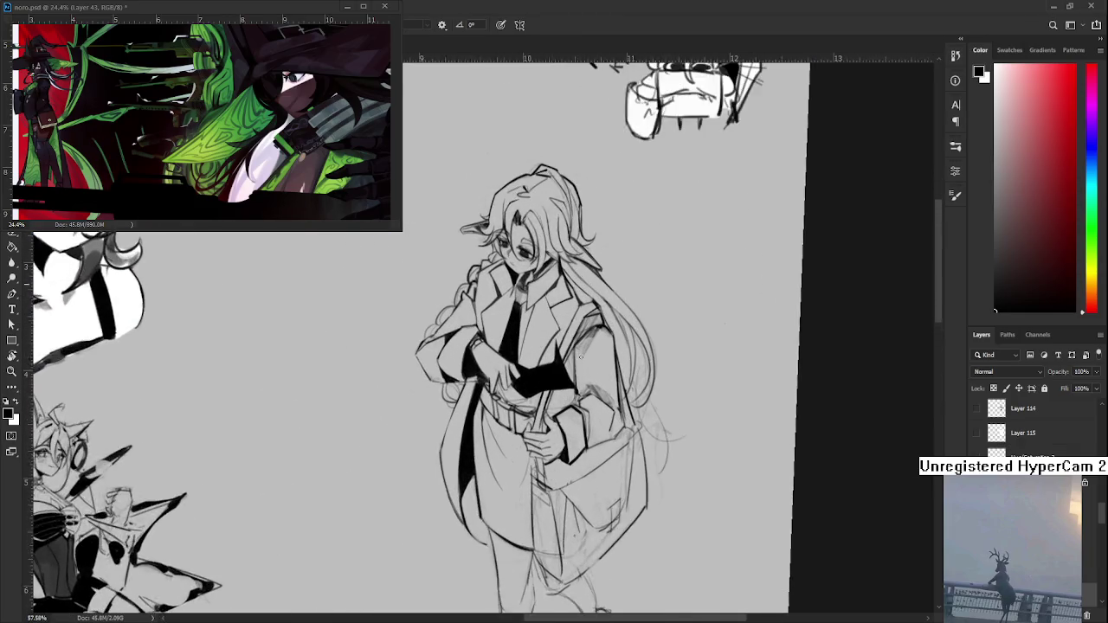
pyautogui.scroll(2, 598, 329)
pyautogui.moveTo(586, 367)
pyautogui.mouseDown()
pyautogui.moveTo(517, 437)
pyautogui.moveTo(520, 422)
pyautogui.moveTo(485, 433)
pyautogui.moveTo(467, 456)
pyautogui.mouseUp()
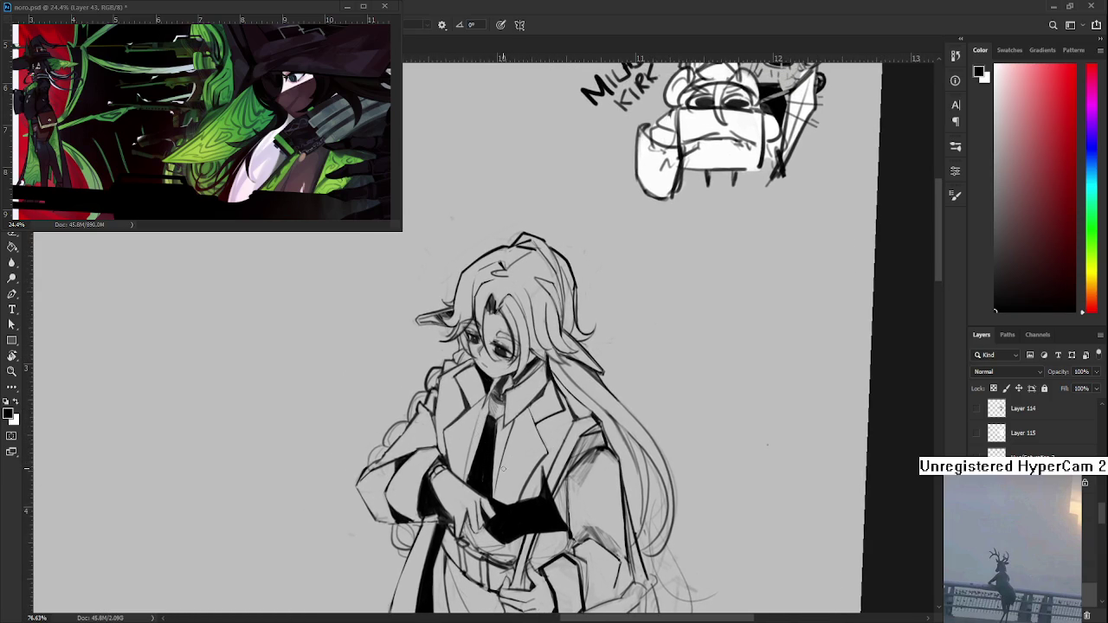
pyautogui.moveTo(498, 477); pyautogui.dragTo(500, 441)
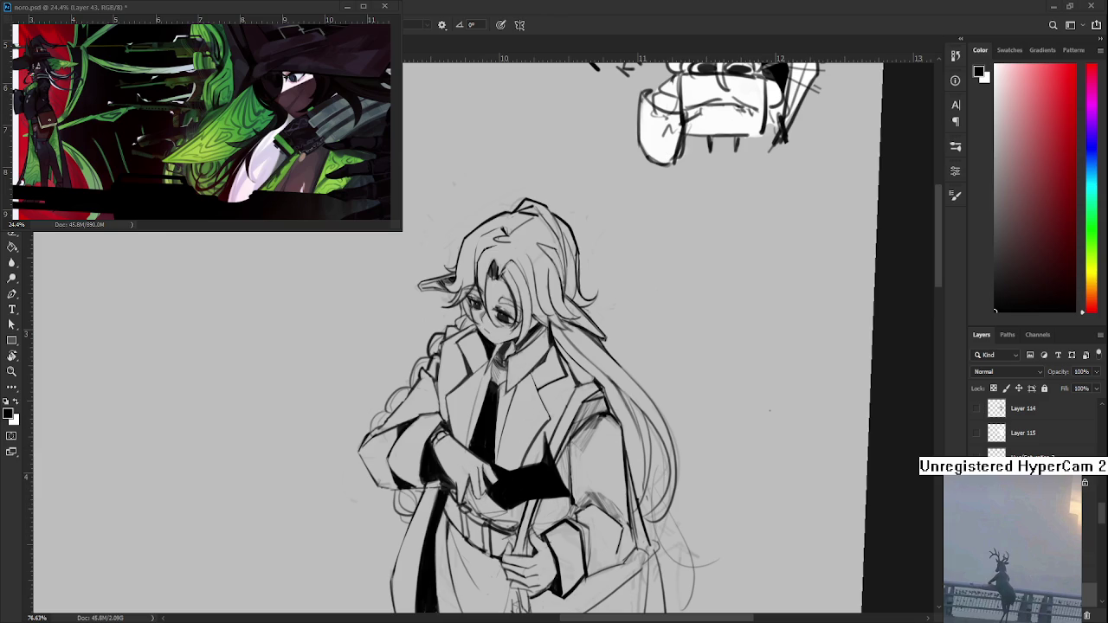
# Step: Zoom in to about 84% with the figure shifted left, ready to erase with the Eraser
pyautogui.scroll(1, 521, 478)
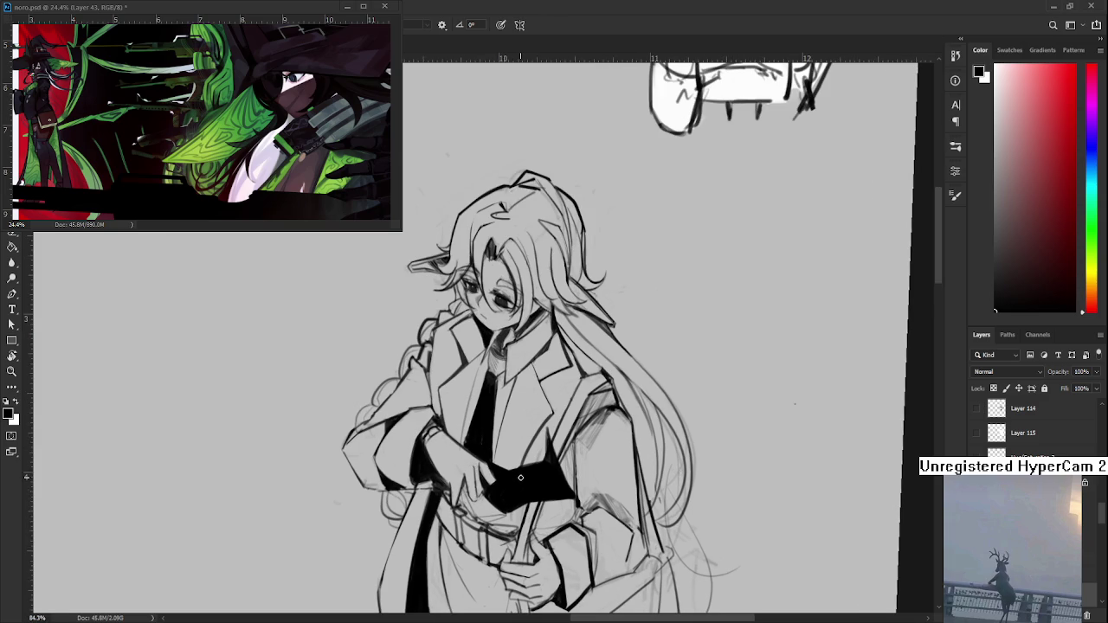
pyautogui.moveTo(501, 440); pyautogui.dragTo(469, 459)
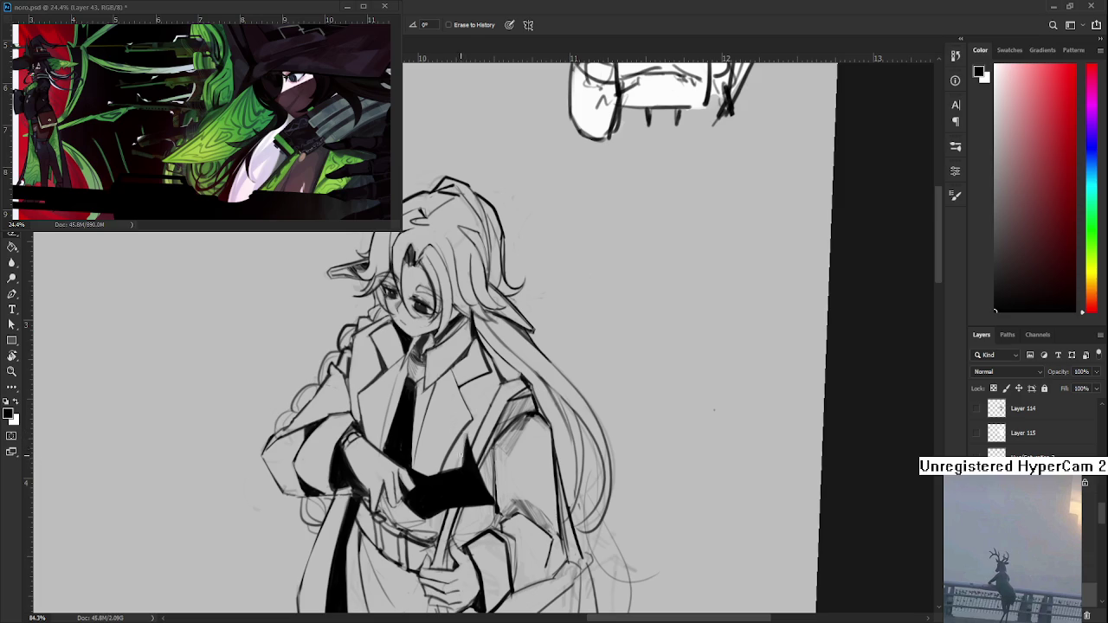
pyautogui.press('e')
# Step: Erase a strip of stray dark strokes down the coat's right side, checking lines between Brush and Eraser
pyautogui.scroll(-3, 476, 425)
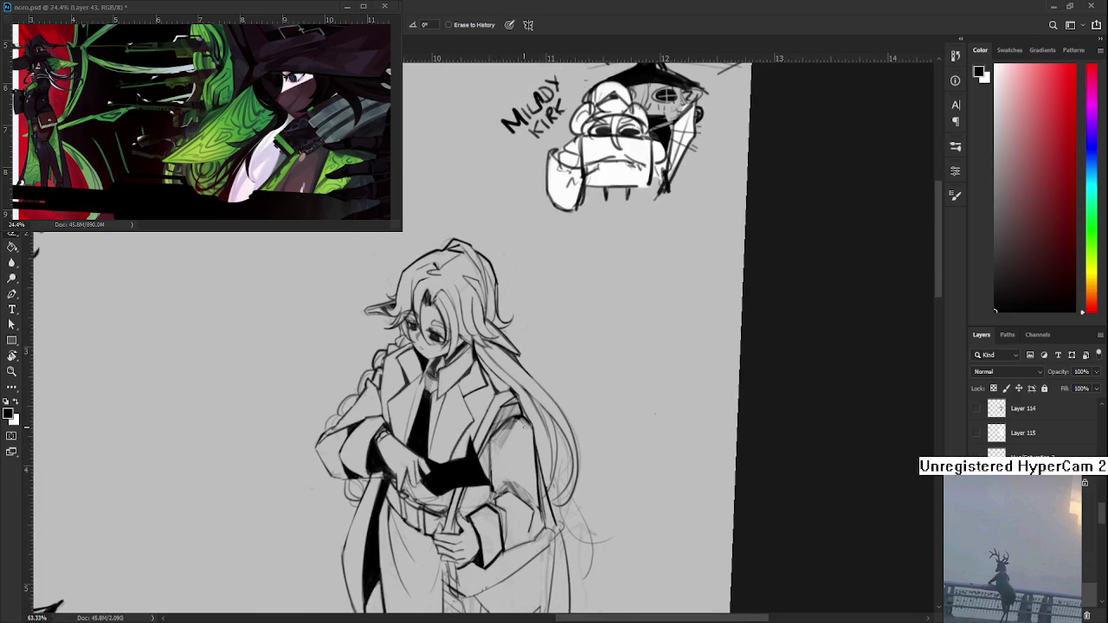
pyautogui.scroll(2, 521, 425)
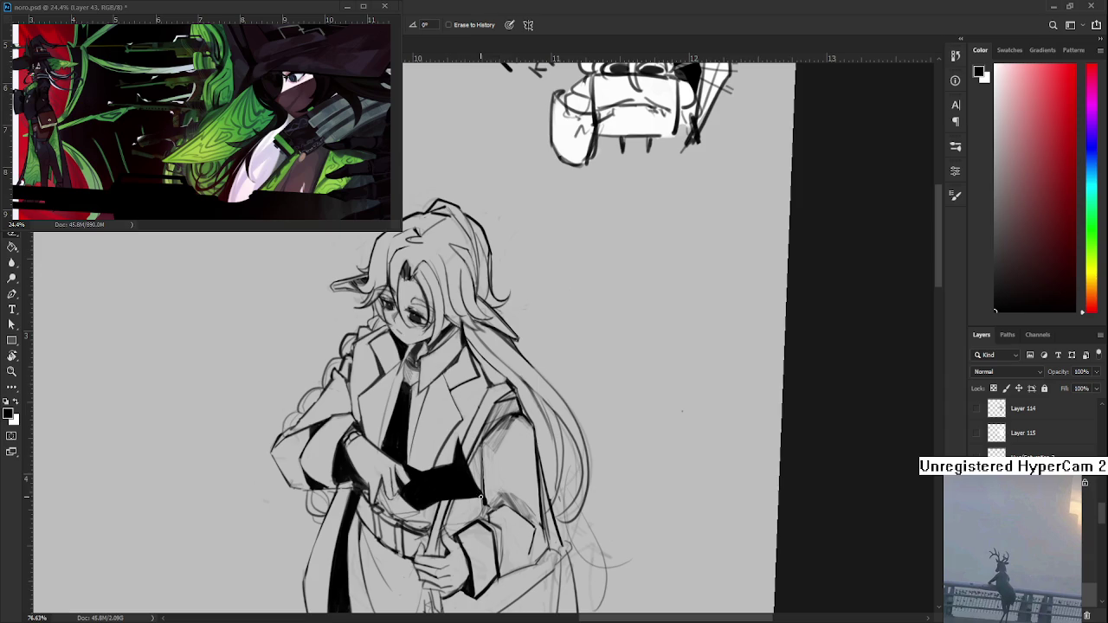
pyautogui.moveTo(486, 478); pyautogui.dragTo(486, 504)
pyautogui.moveTo(499, 468); pyautogui.dragTo(476, 479)
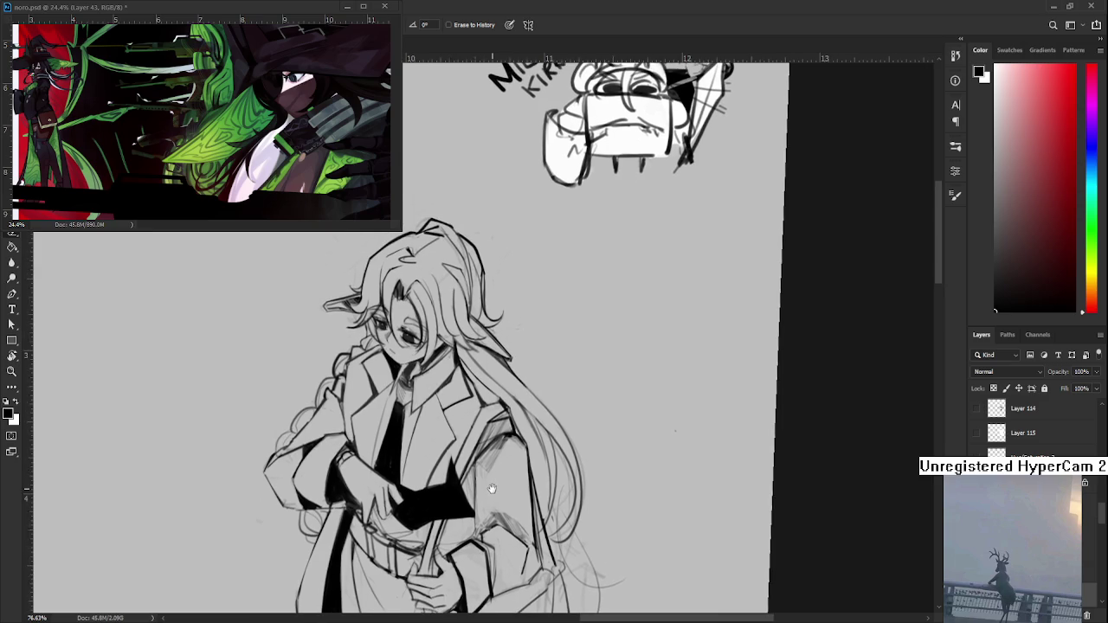
pyautogui.press('b')
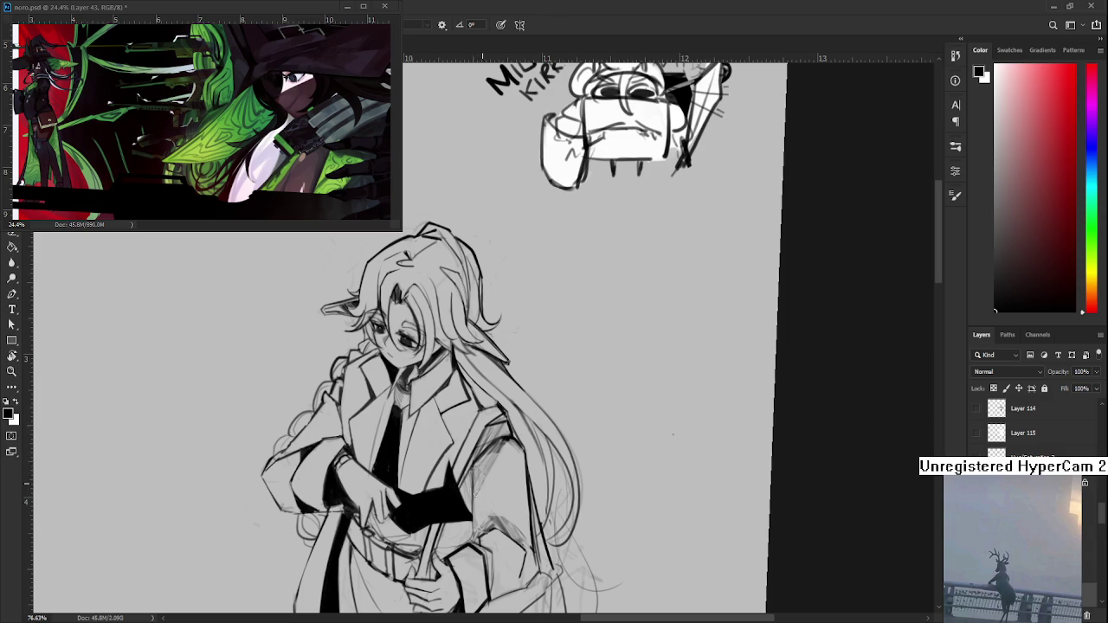
pyautogui.press('e')
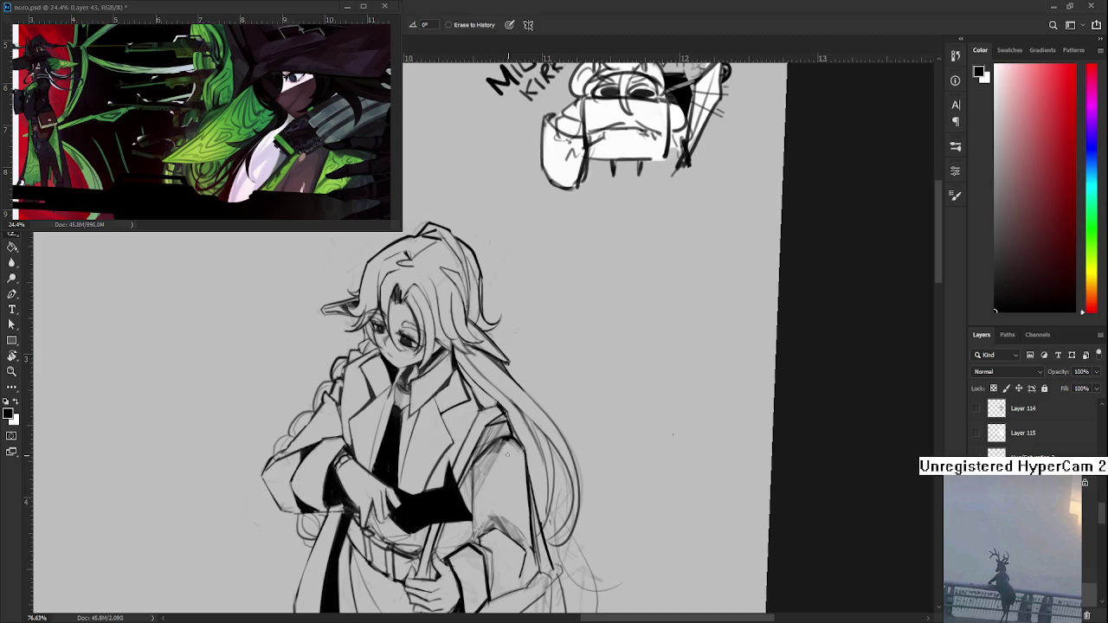
pyautogui.press('b')
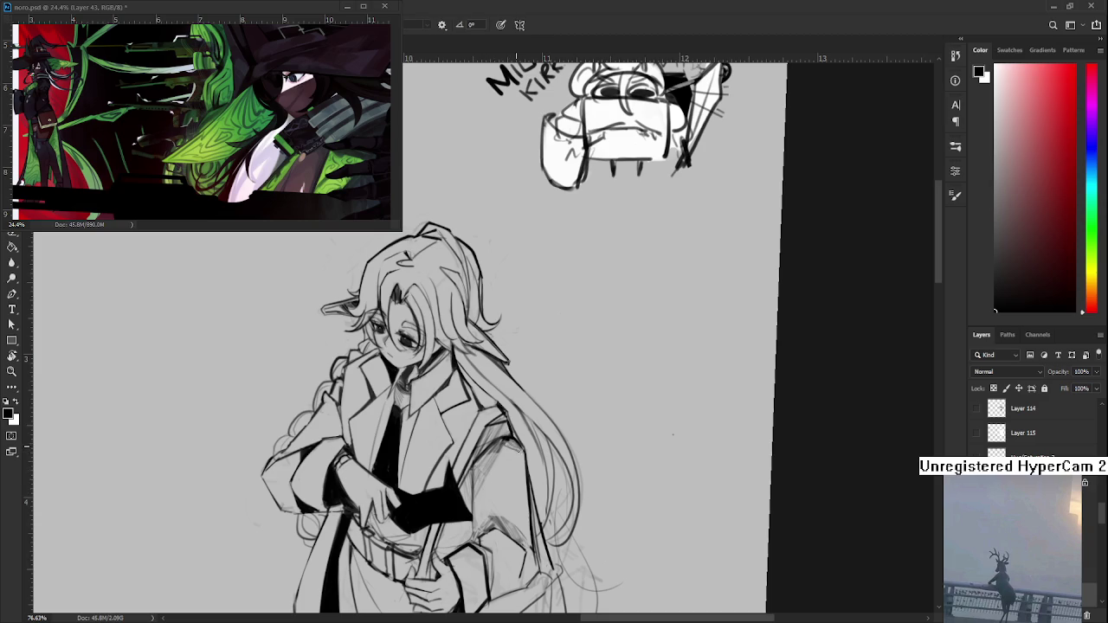
pyautogui.press('e')
pyautogui.press('b')
pyautogui.moveTo(510, 540); pyautogui.dragTo(511, 459)
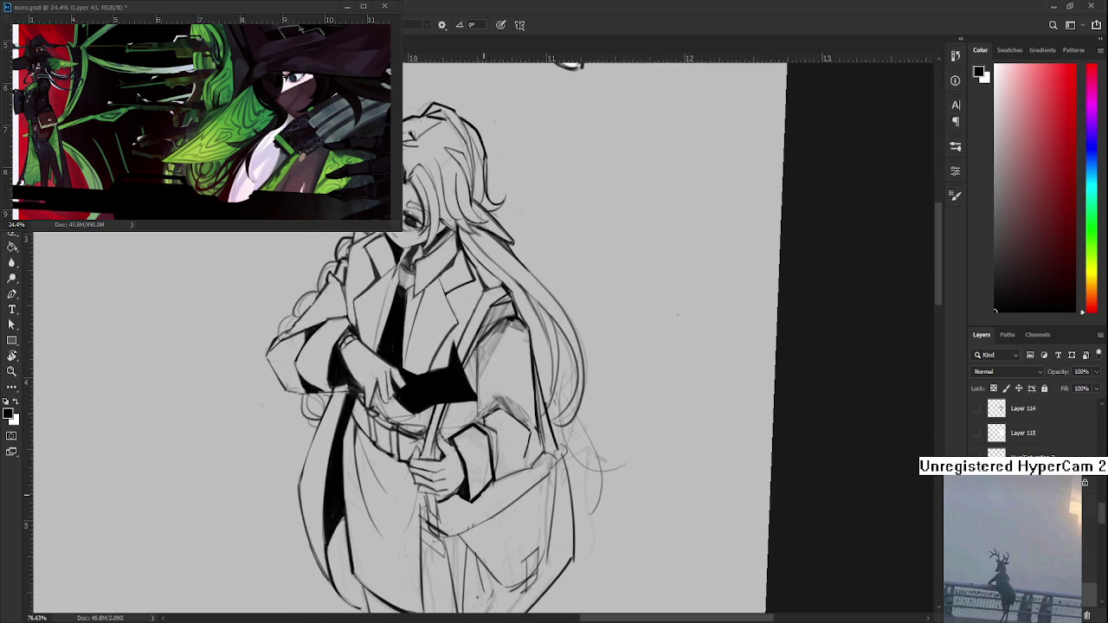
# Step: Erase the stray sketch strokes along the lower right coat edge
pyautogui.press('e')
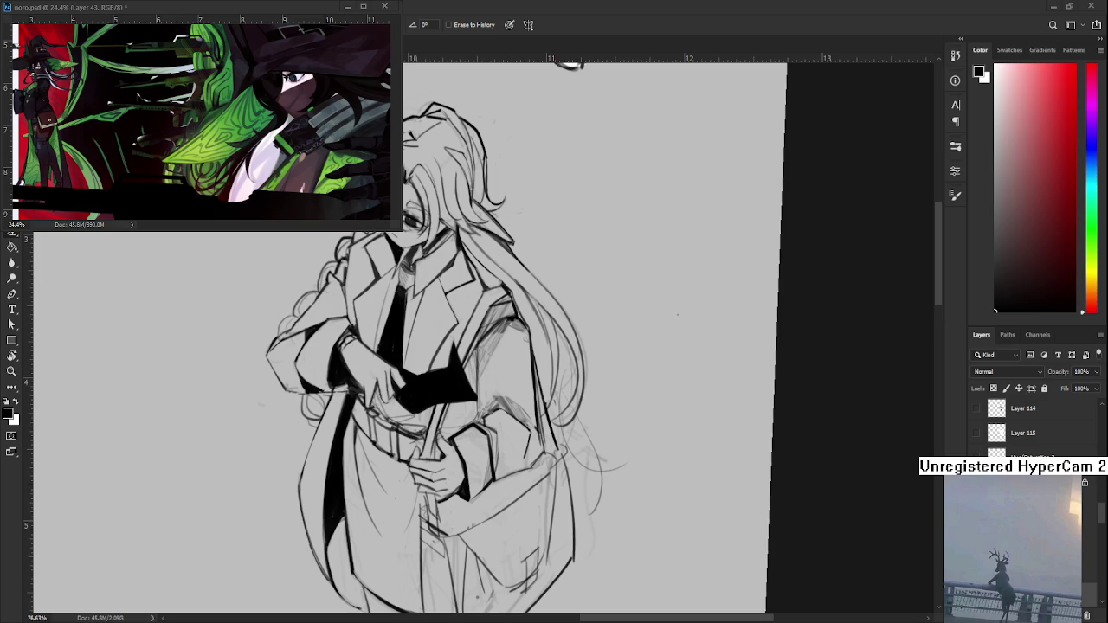
pyautogui.scroll(-3, 407, 338)
pyautogui.scroll(3, 407, 337)
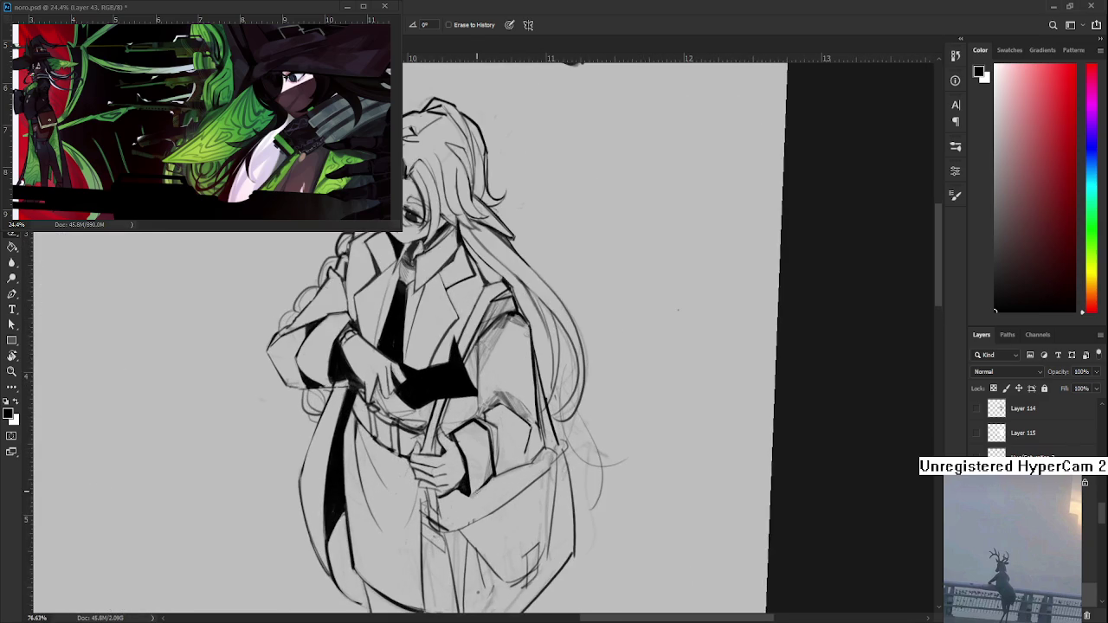
# Step: Nudge the view, toggle Brush and Eraser, and zoom out to about 36%
pyautogui.moveTo(678, 310); pyautogui.dragTo(710, 327)
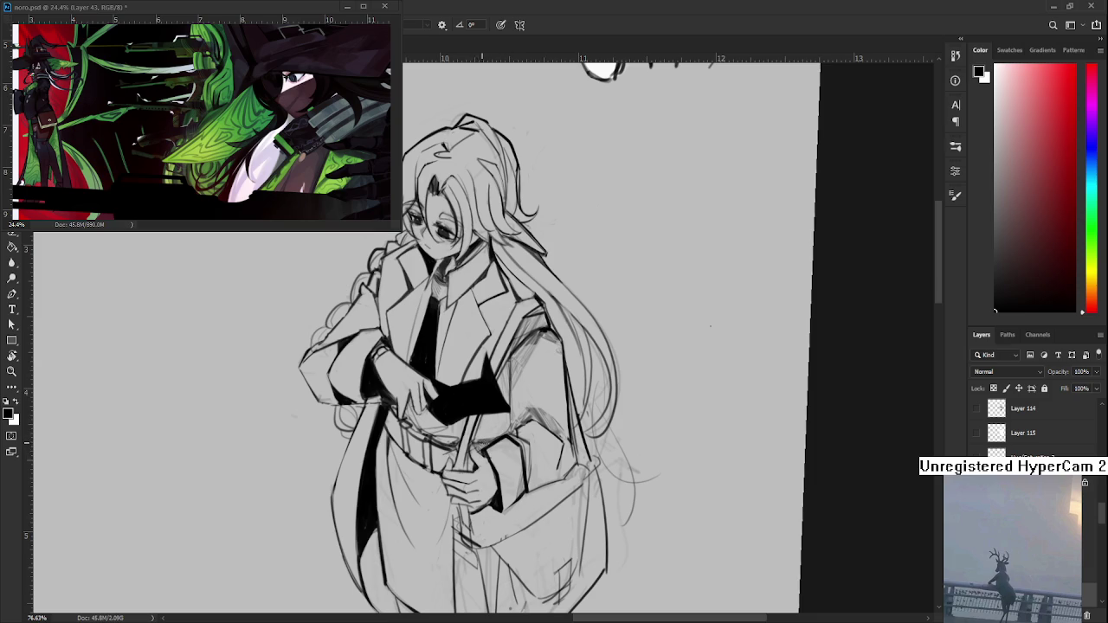
pyautogui.press('e')
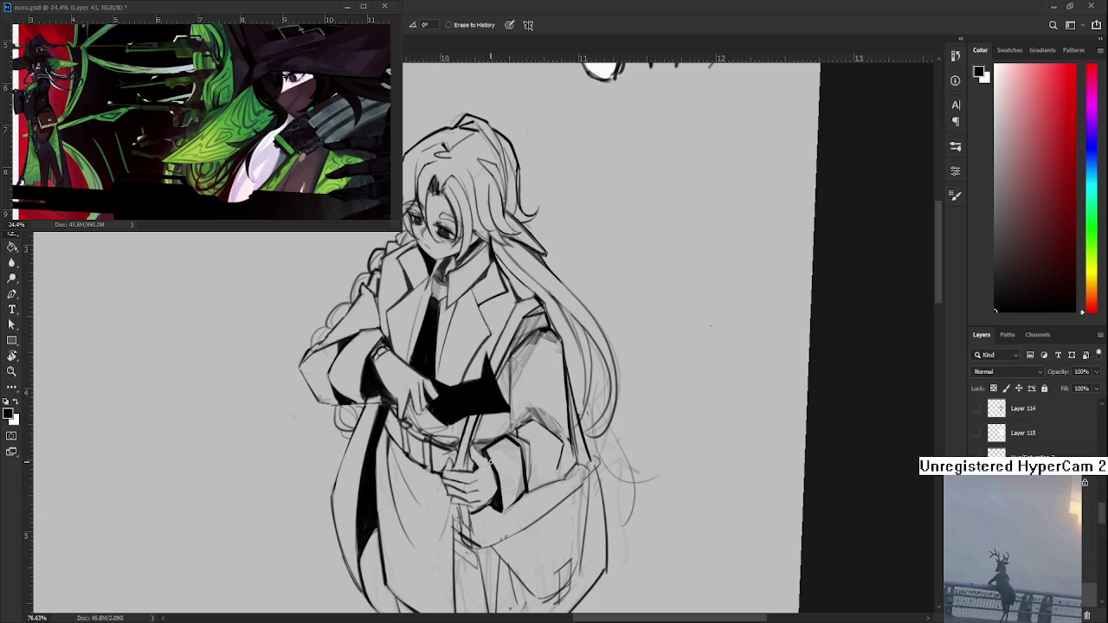
pyautogui.press('b')
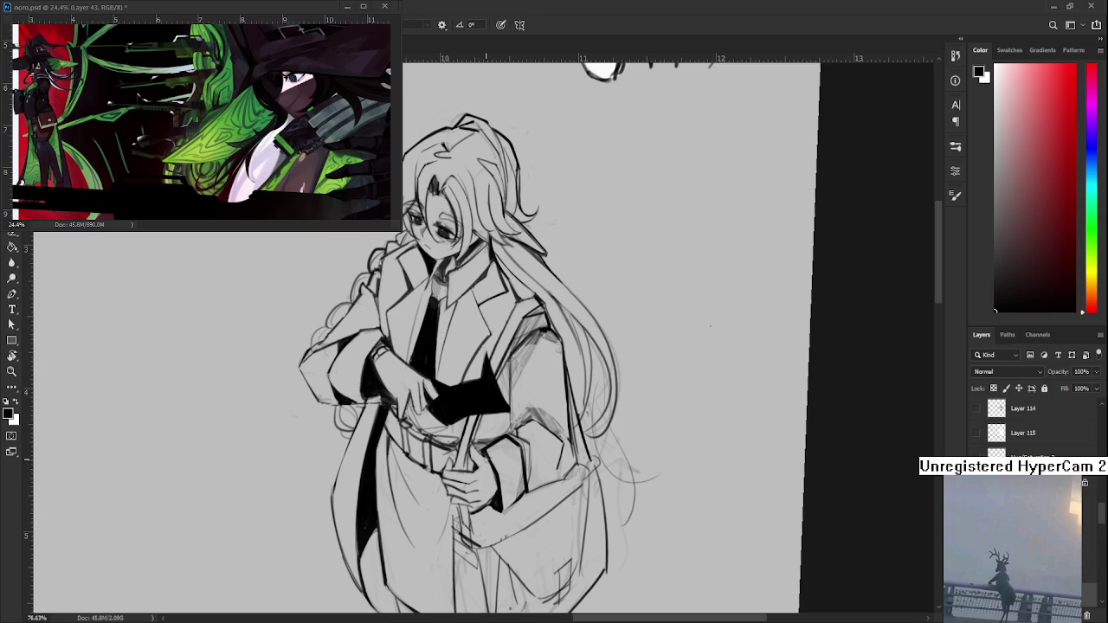
pyautogui.press('e')
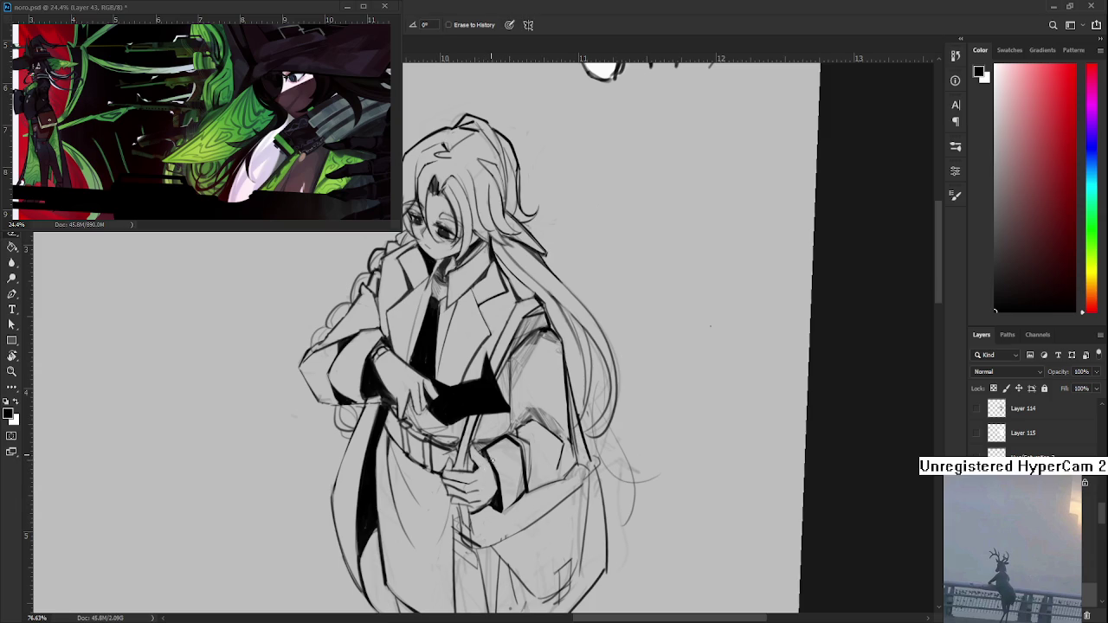
pyautogui.scroll(-5, 710, 327)
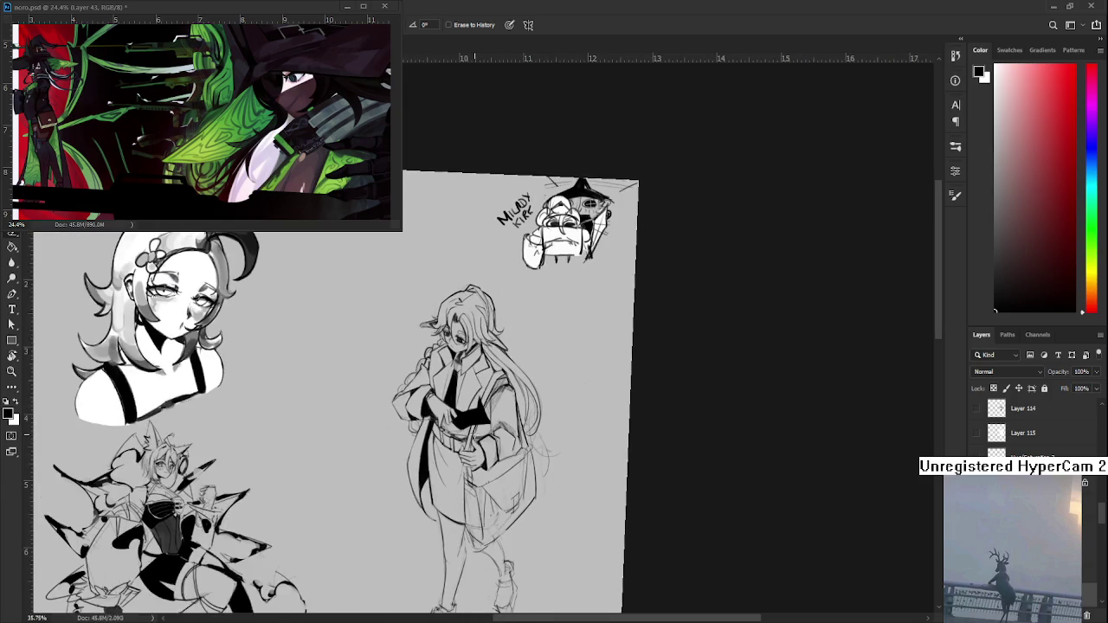
# Step: Rotate the canvas view back to 0° so the sheet is upright, then zoom in slightly
pyautogui.moveTo(485, 450); pyautogui.dragTo(463, 511)
pyautogui.press('r')
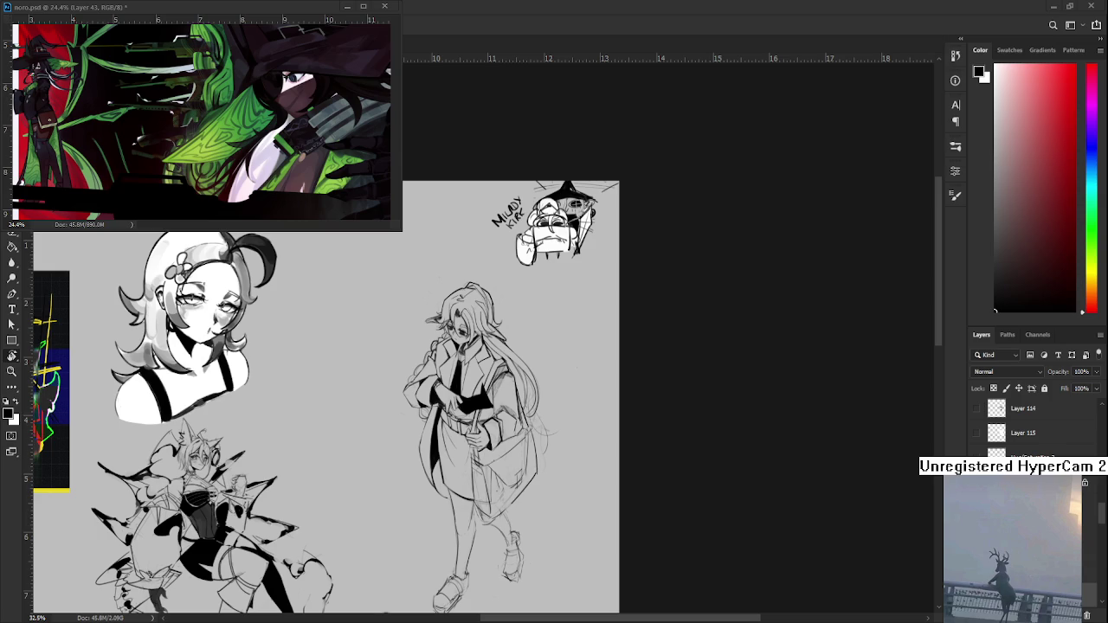
pyautogui.scroll(2, 494, 480)
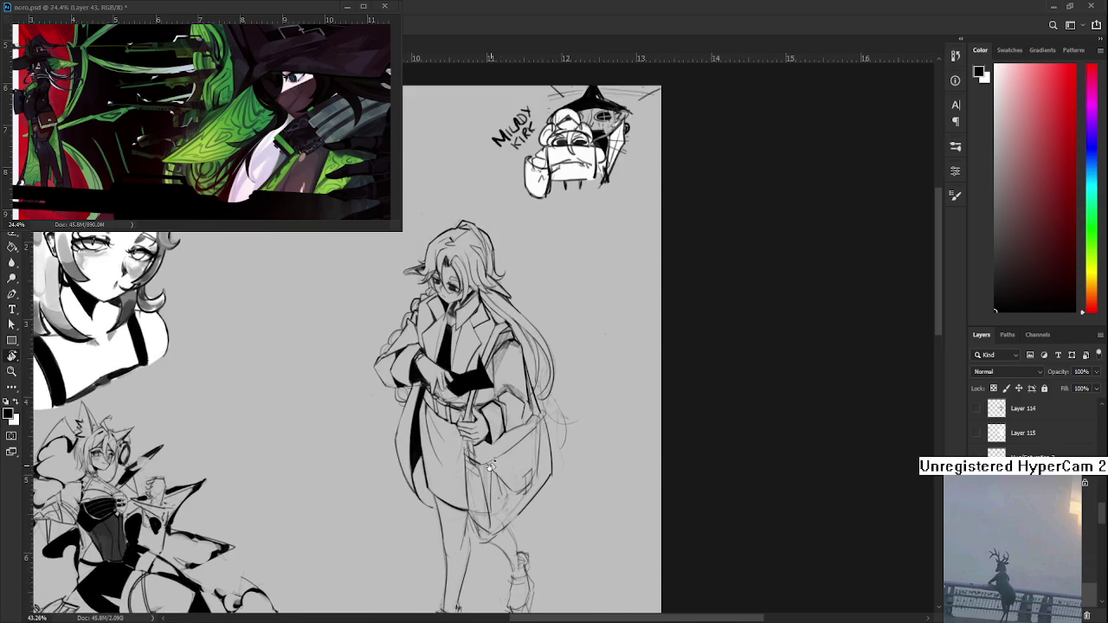
# Step: Zoom to about 58% and centre the view on the shoulder bag's lower edge
pyautogui.scroll(1, 494, 472)
pyautogui.scroll(1, 492, 465)
pyautogui.moveTo(492, 465); pyautogui.dragTo(414, 454)
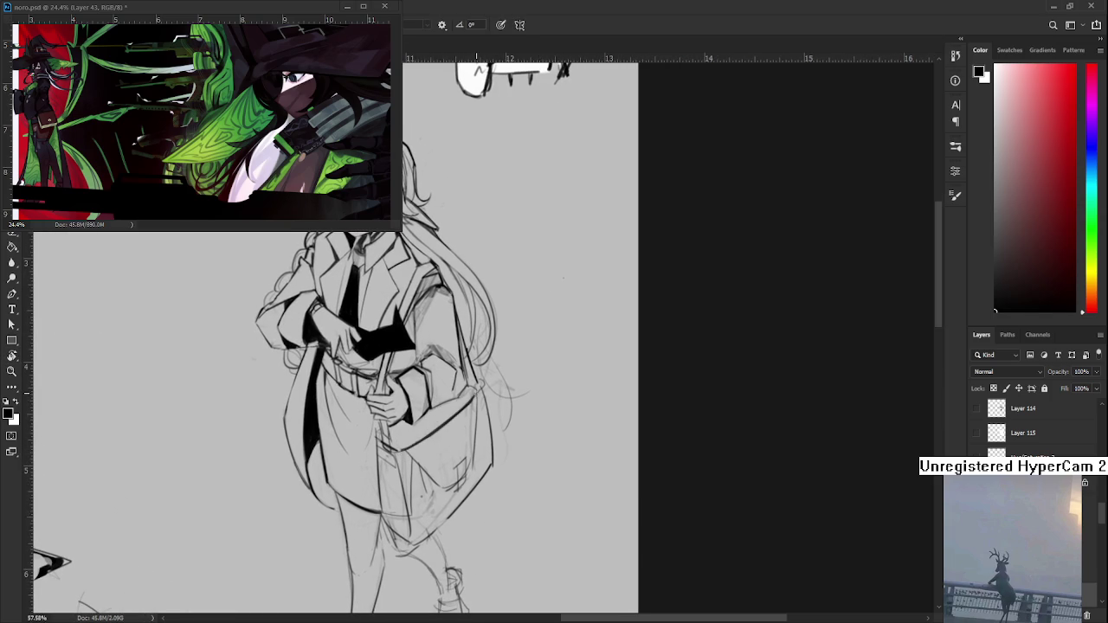
pyautogui.moveTo(428, 457); pyautogui.dragTo(421, 462)
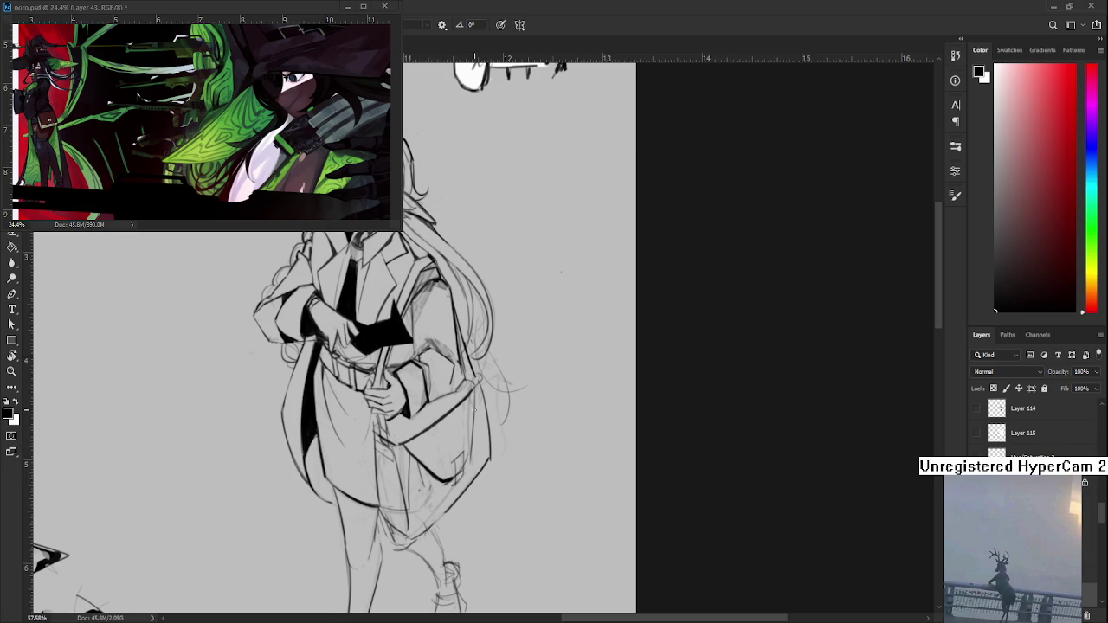
pyautogui.moveTo(452, 477); pyautogui.dragTo(446, 494)
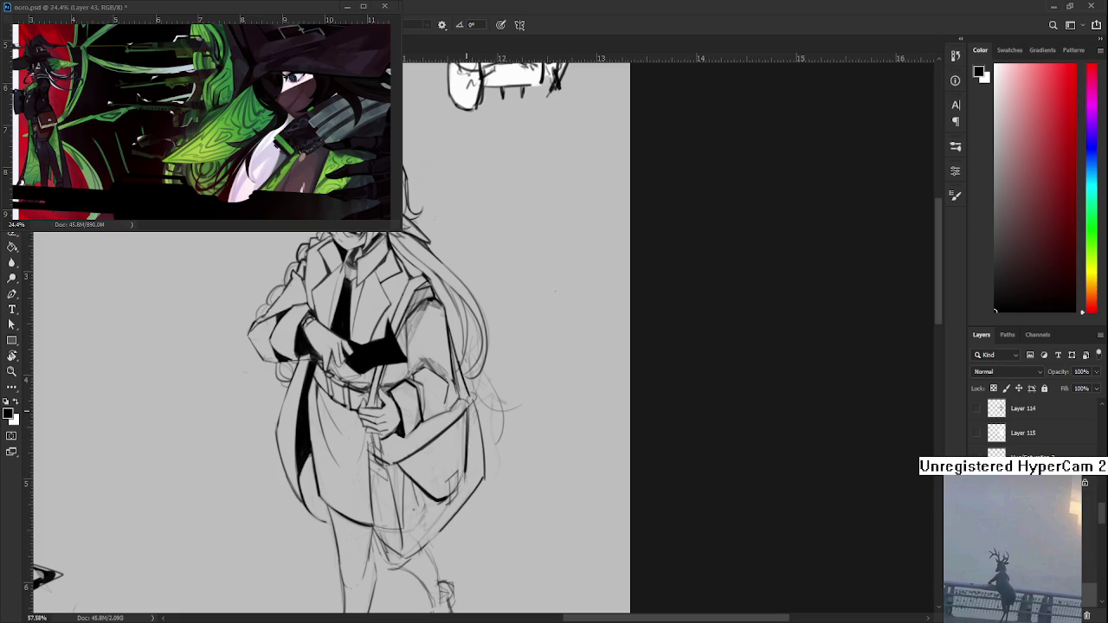
# Step: Erase faint sketch marks along the bag's right edge and ink its lower corner
pyautogui.press('e')
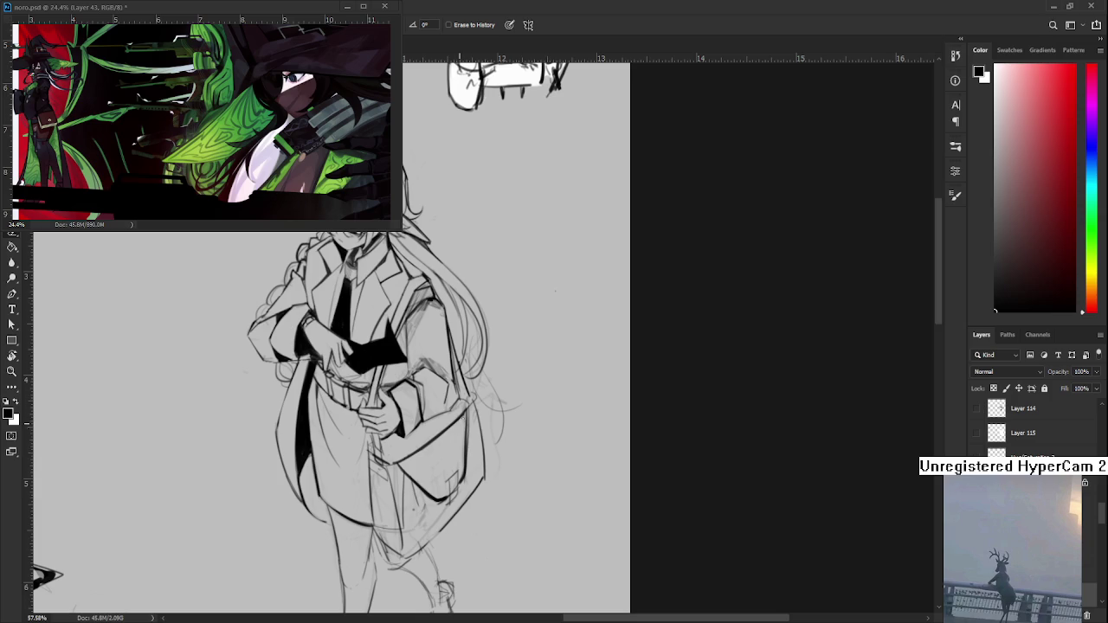
pyautogui.moveTo(460, 461); pyautogui.dragTo(466, 468)
pyautogui.moveTo(468, 418); pyautogui.dragTo(468, 474)
pyautogui.press('b')
pyautogui.moveTo(456, 473); pyautogui.dragTo(450, 501)
# Step: Switch to the Eraser and zoom in on the coat, sleeves and bag
pyautogui.press('e')
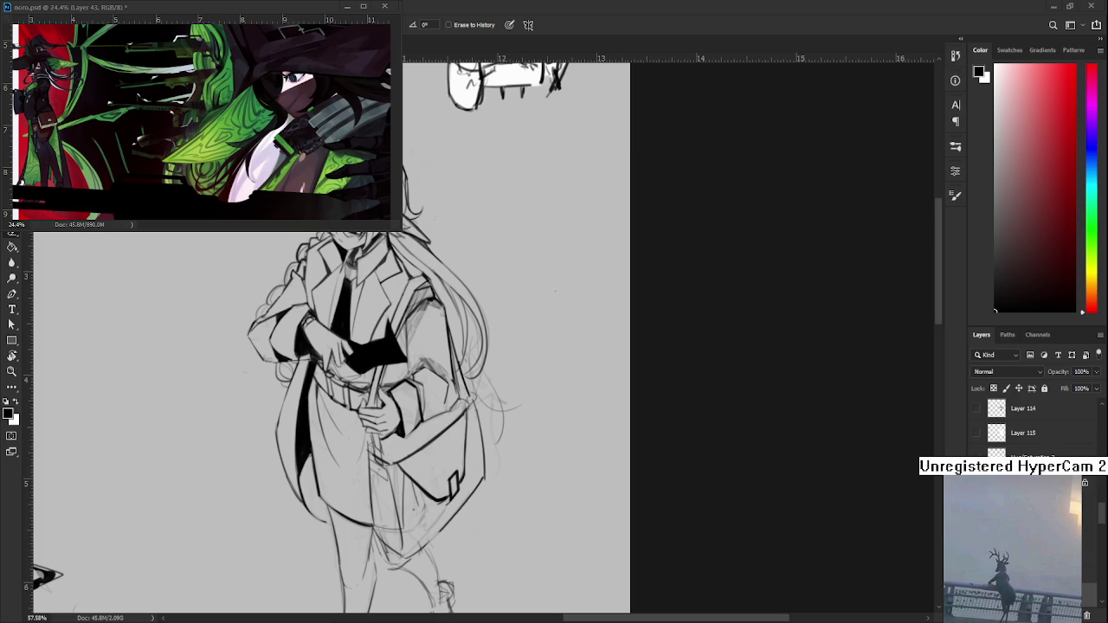
pyautogui.scroll(2, 413, 374)
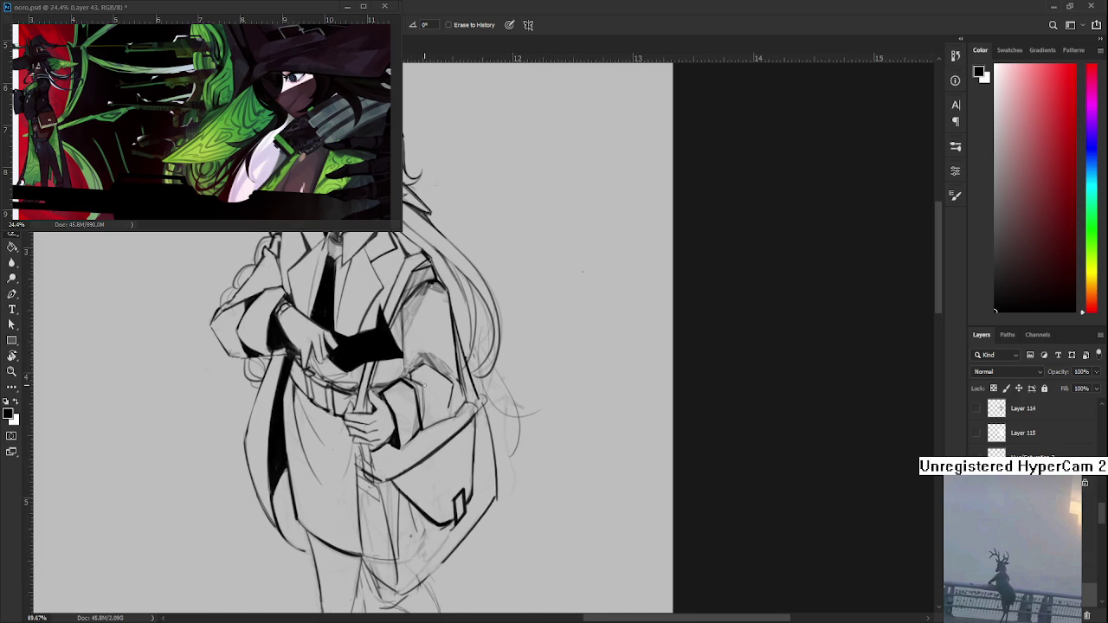
pyautogui.moveTo(382, 442); pyautogui.dragTo(429, 440)
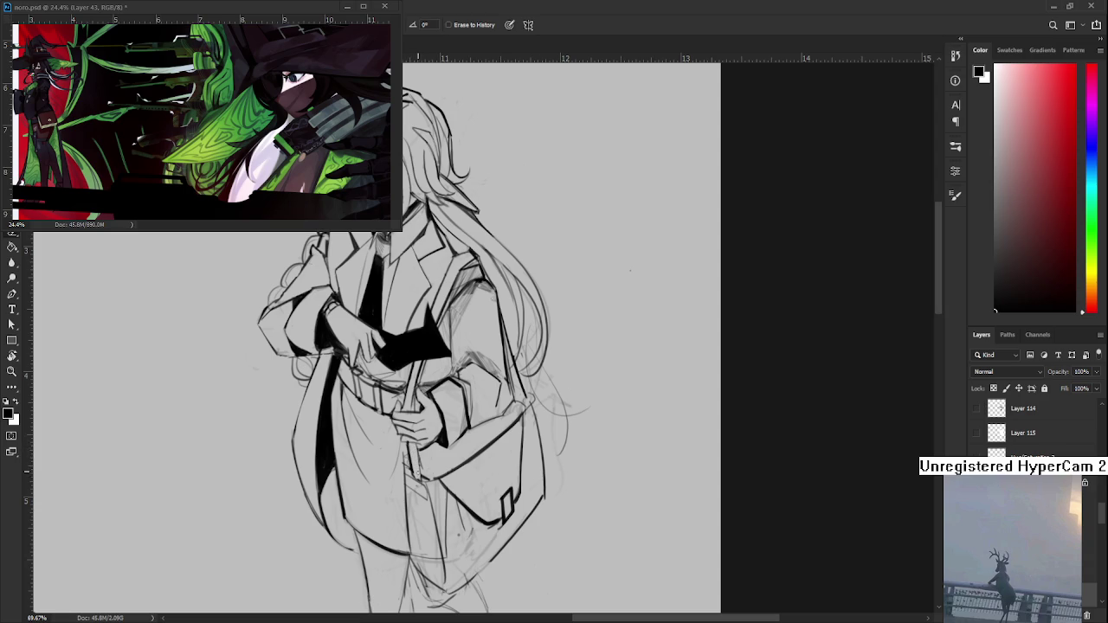
pyautogui.press('e')
pyautogui.press('b')
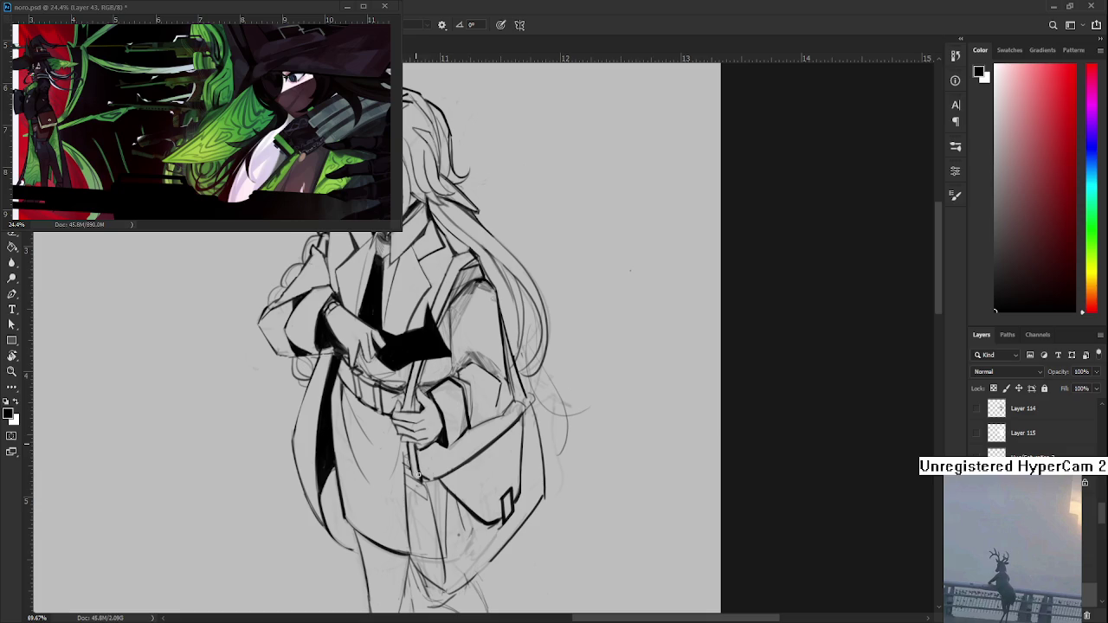
pyautogui.scroll(1, 416, 453)
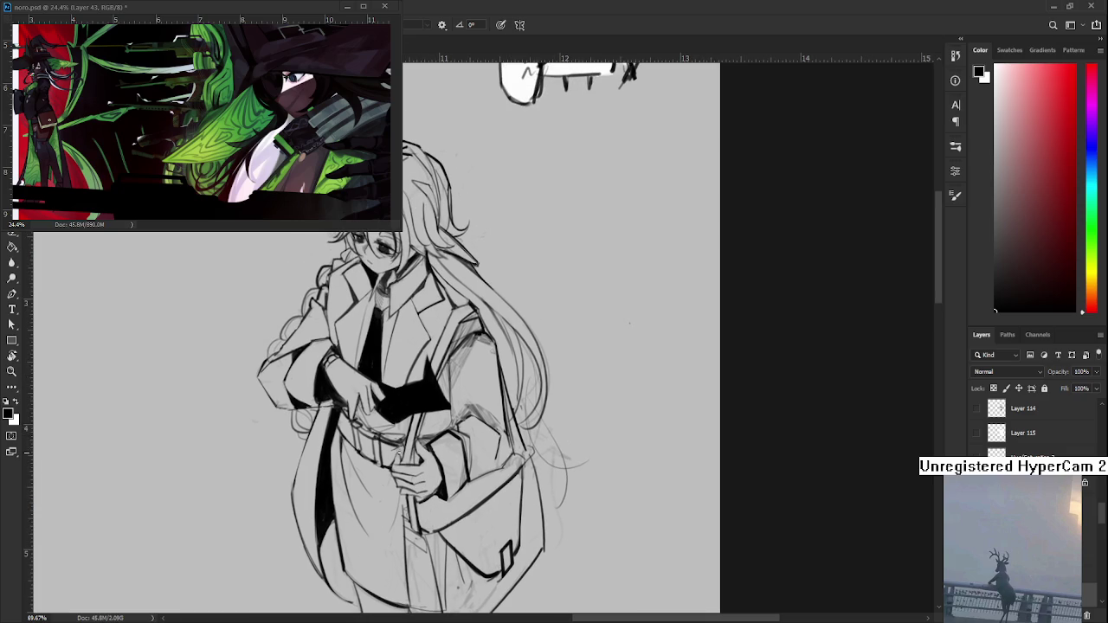
# Step: Darken the faint shading strokes along the bag strap, then turn the view upright and raise the figure
pyautogui.press('e')
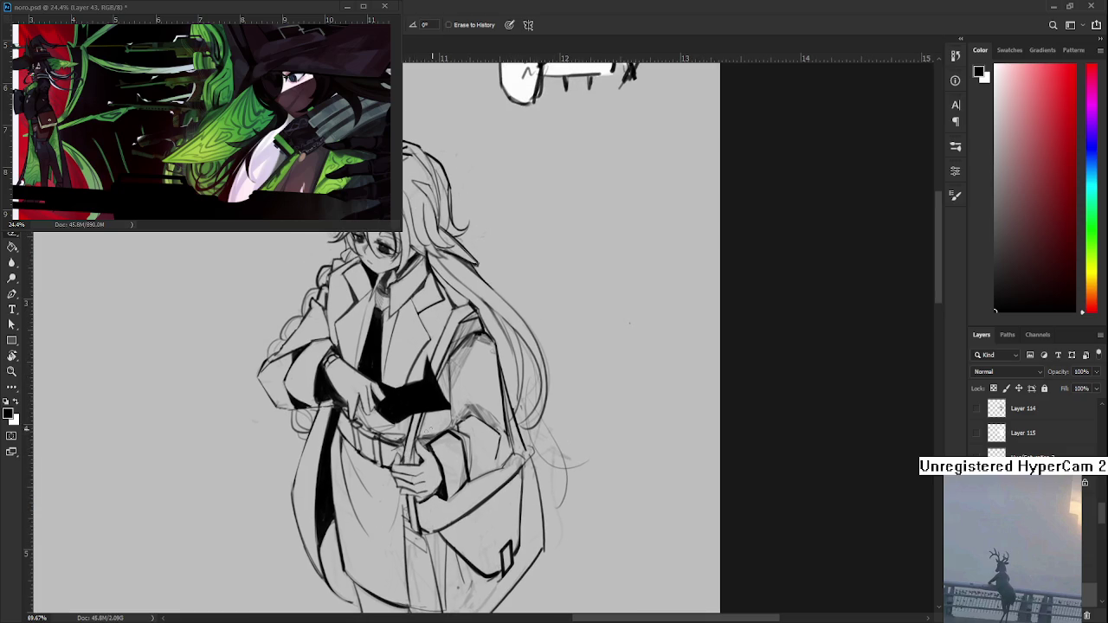
pyautogui.press('b')
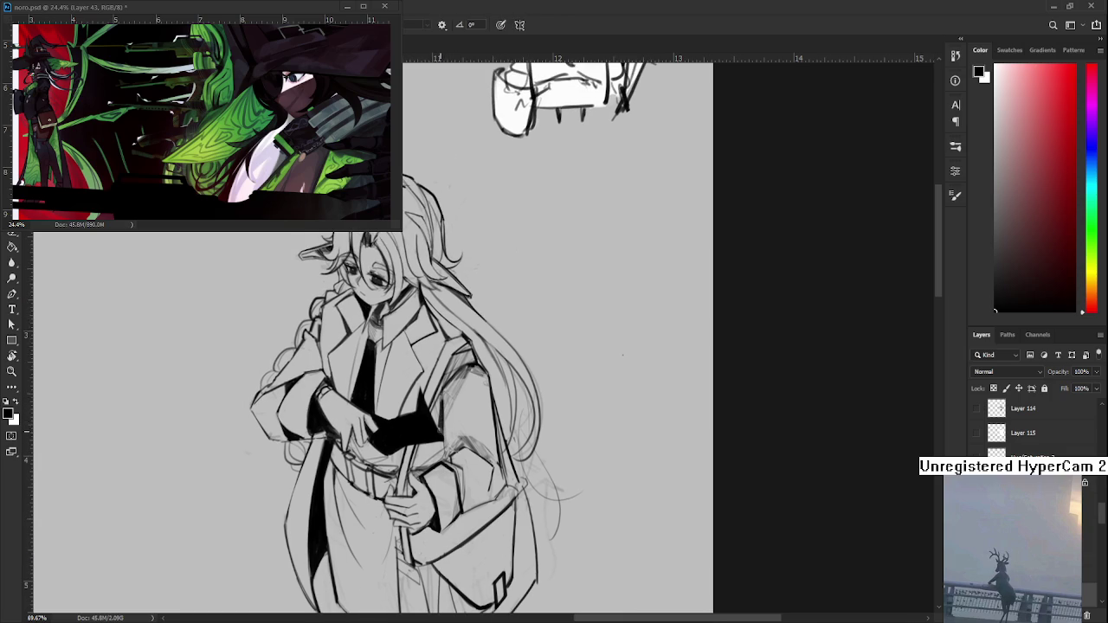
pyautogui.moveTo(440, 395); pyautogui.dragTo(438, 464)
pyautogui.moveTo(455, 421); pyautogui.dragTo(449, 433)
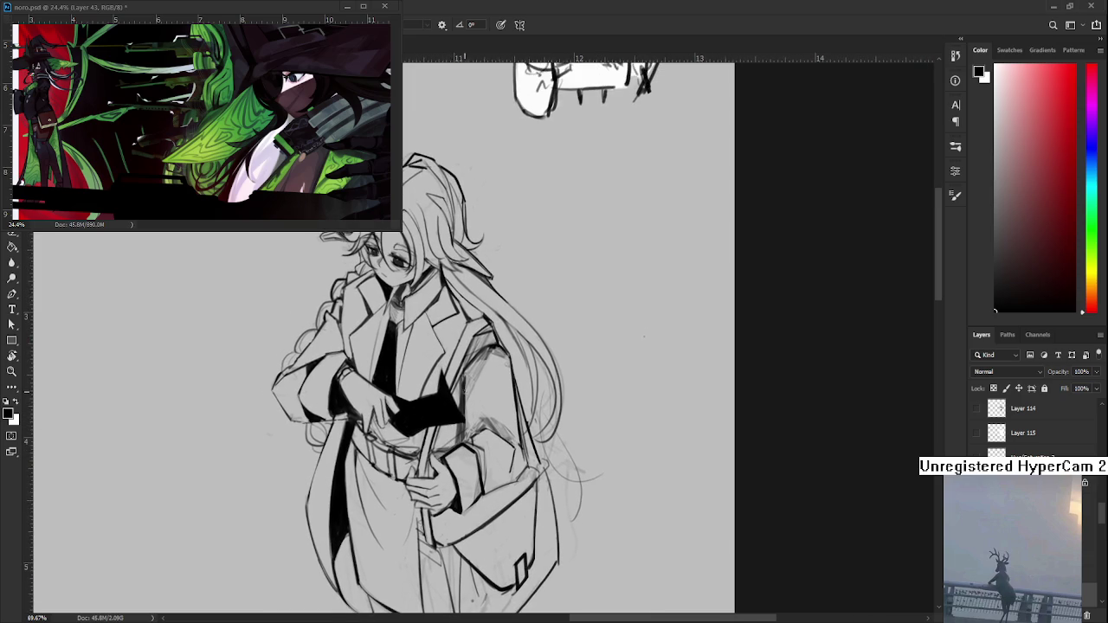
pyautogui.moveTo(464, 388); pyautogui.dragTo(461, 391)
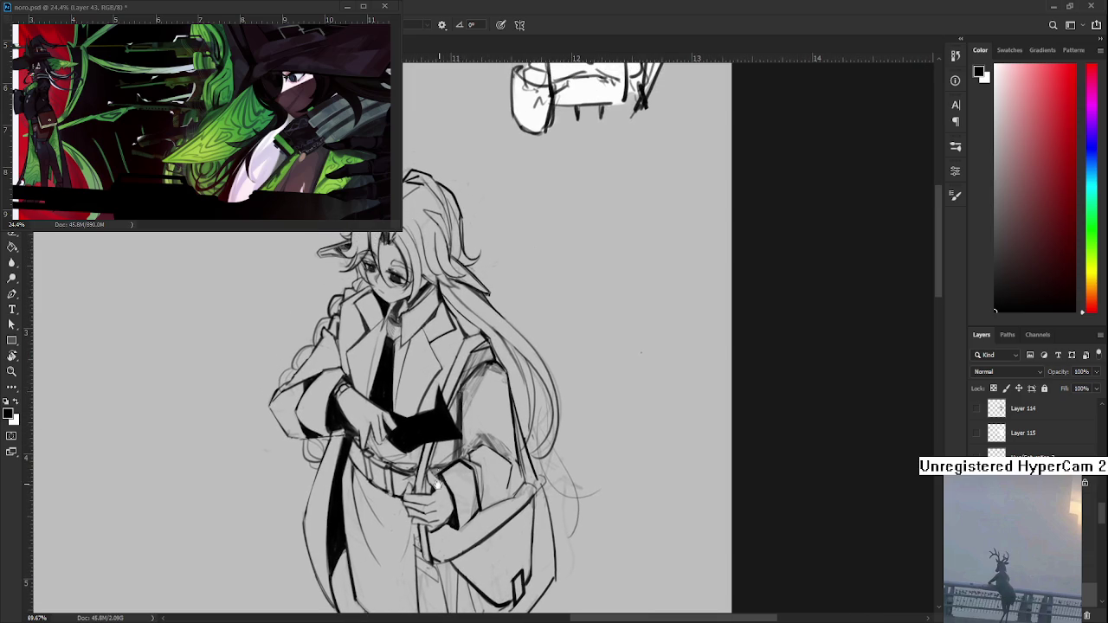
pyautogui.moveTo(437, 482); pyautogui.dragTo(438, 435)
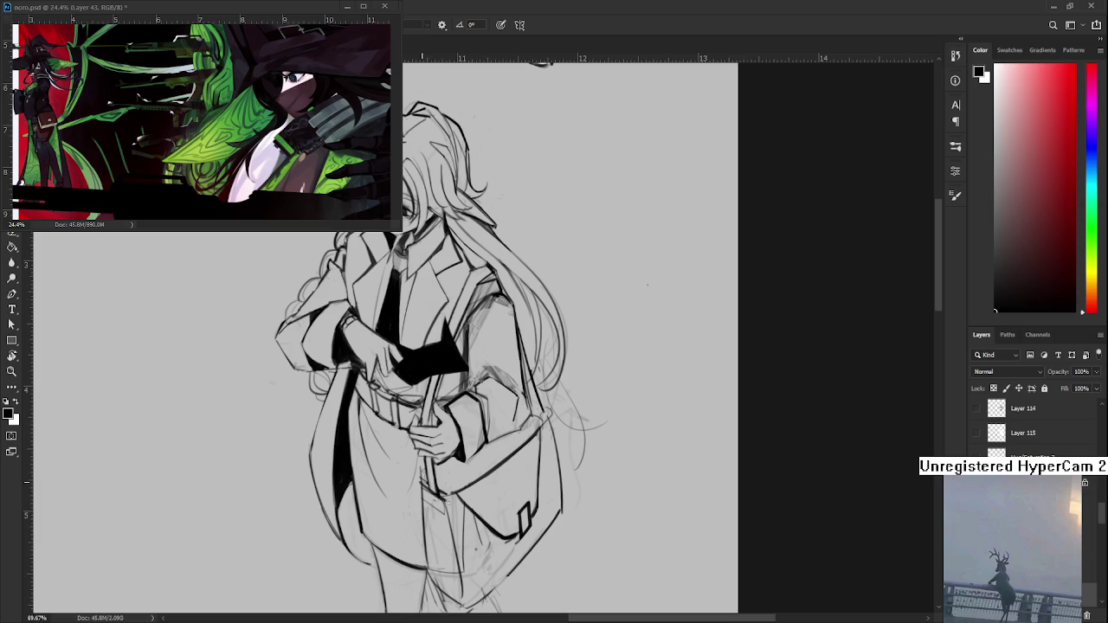
# Step: Ink a short dark stroke along the bag strap
pyautogui.moveTo(423, 494); pyautogui.dragTo(450, 517)
pyautogui.press('e')
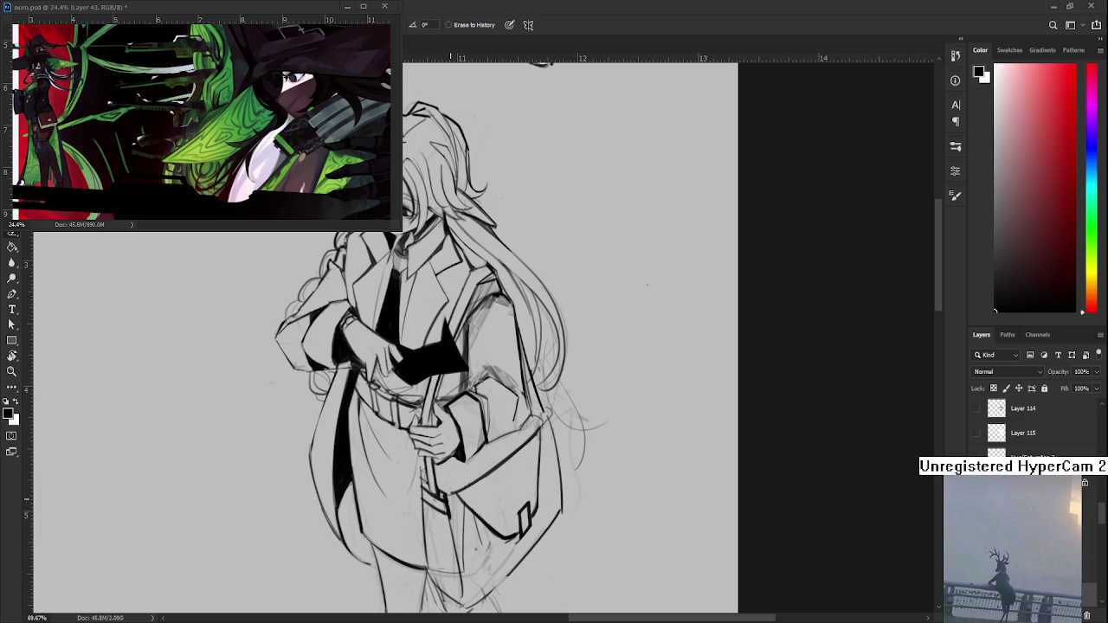
pyautogui.press('b')
pyautogui.press('e')
pyautogui.press('b')
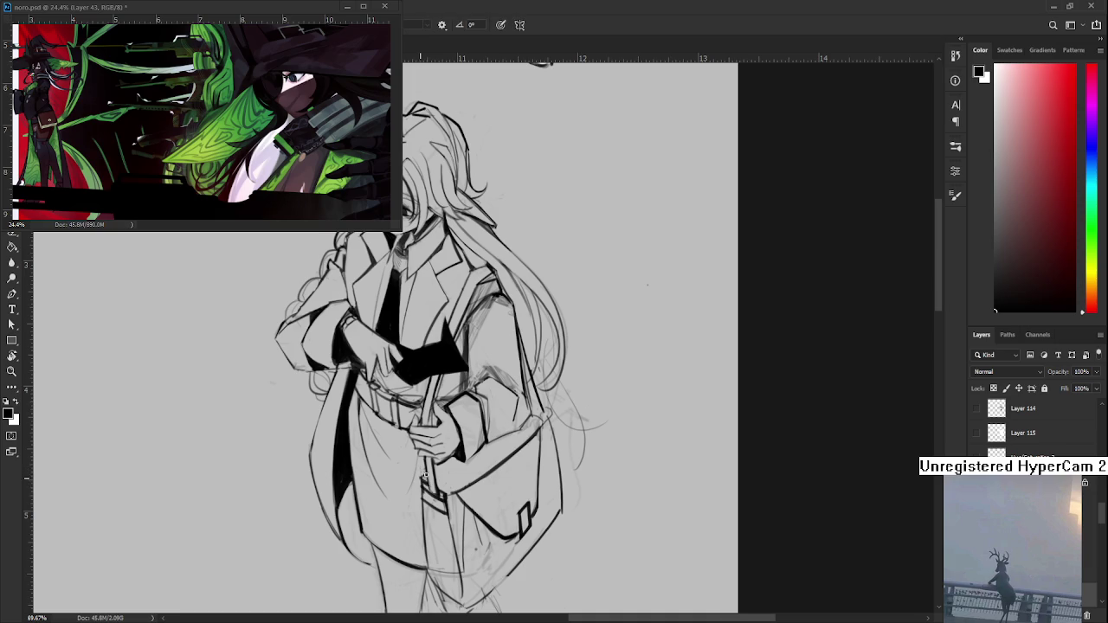
pyautogui.press('e')
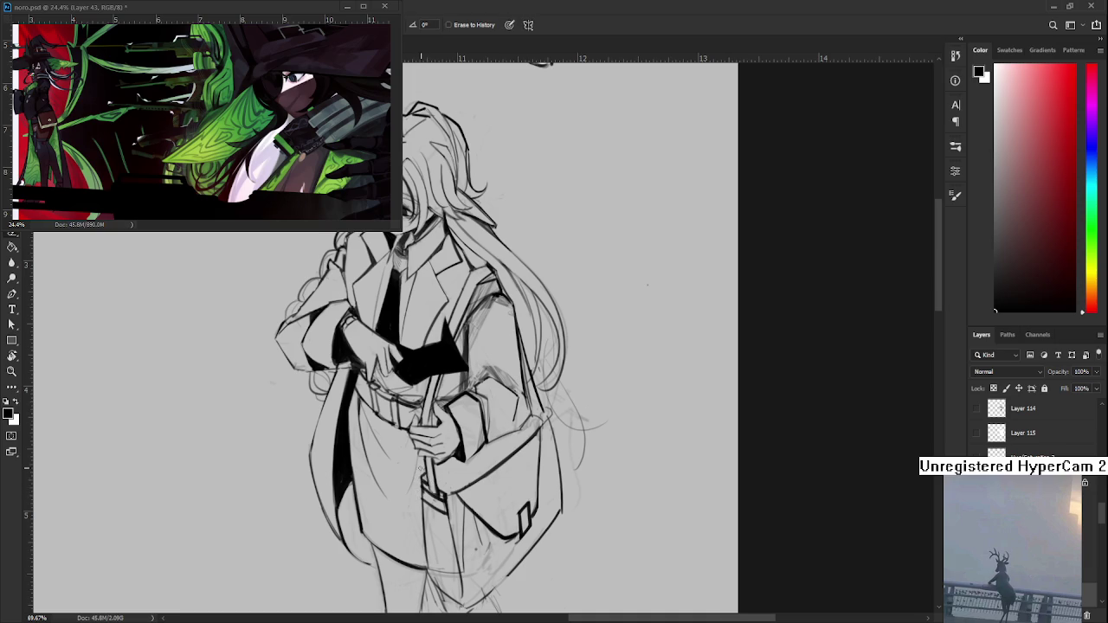
# Step: Erase the vertical sketch line beside the bag and the leftover lines at its bottom corner
pyautogui.moveTo(455, 496); pyautogui.dragTo(448, 457)
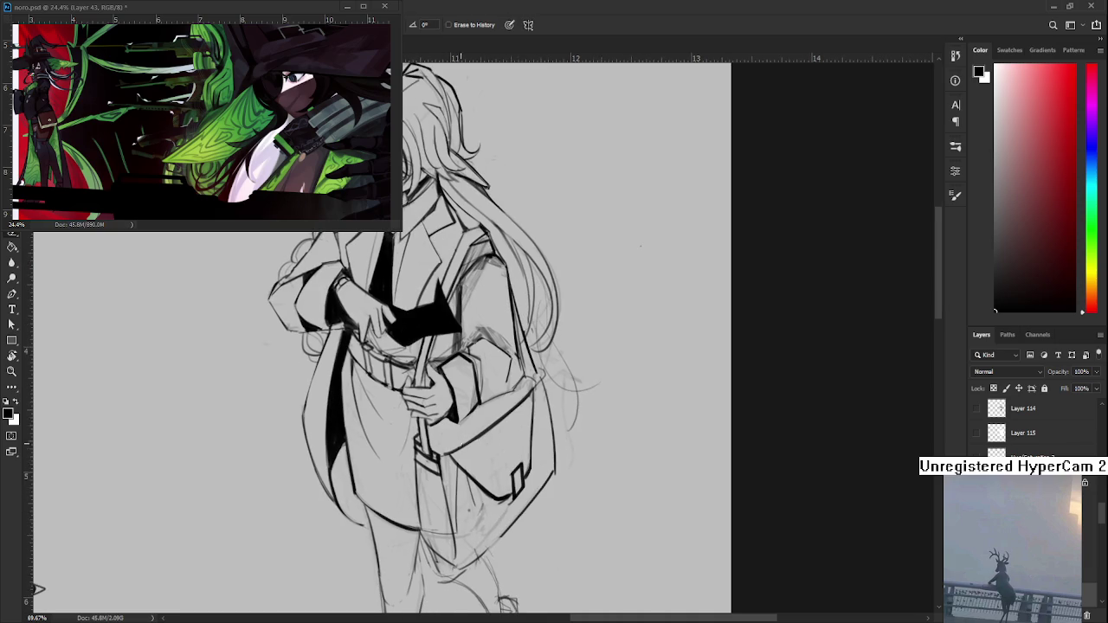
pyautogui.moveTo(454, 496); pyautogui.dragTo(446, 466)
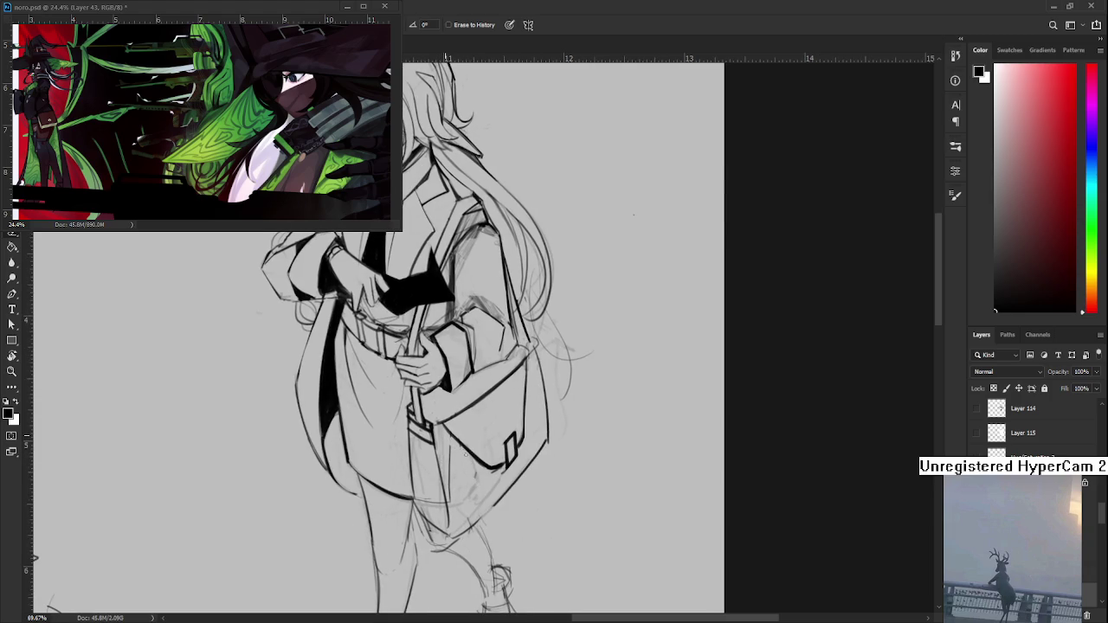
pyautogui.moveTo(450, 447); pyautogui.dragTo(451, 496)
pyautogui.scroll(2, 485, 418)
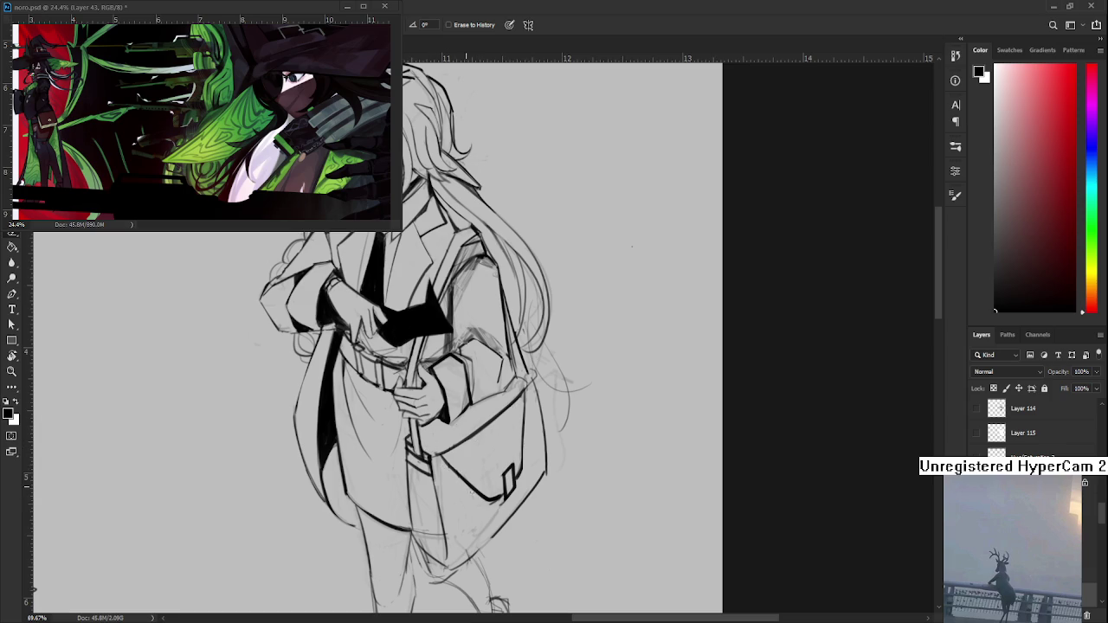
pyautogui.moveTo(476, 493); pyautogui.dragTo(452, 472)
pyautogui.moveTo(489, 508); pyautogui.dragTo(500, 506)
# Step: Move the view up to the head and the sketch above, ending on the Eraser
pyautogui.moveTo(632, 247); pyautogui.dragTo(586, 342)
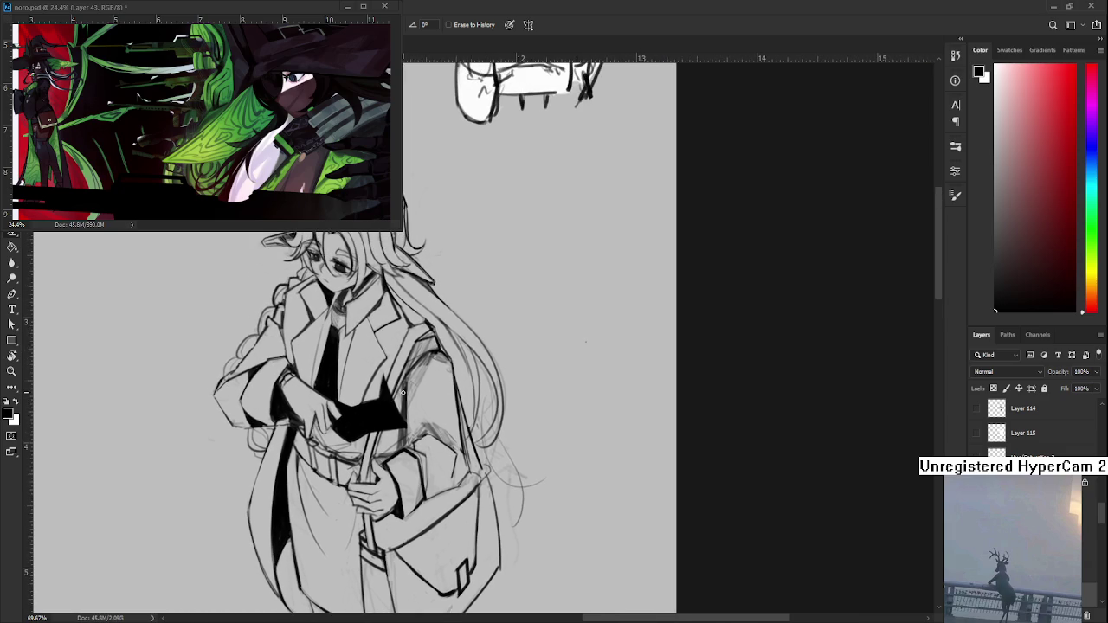
pyautogui.press('b')
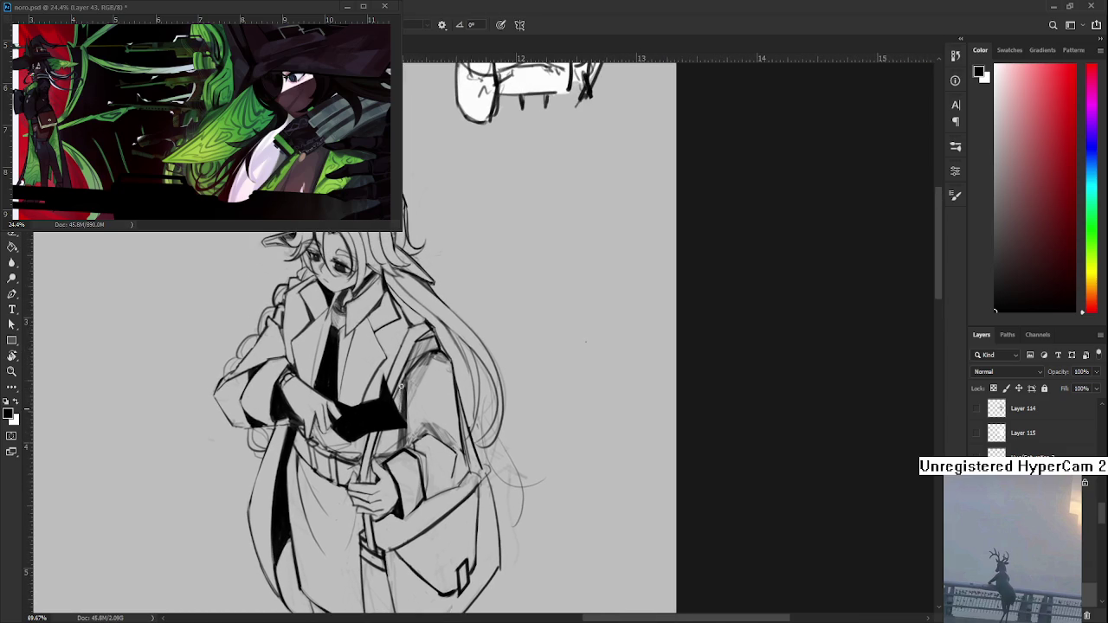
pyautogui.moveTo(398, 446); pyautogui.dragTo(409, 413)
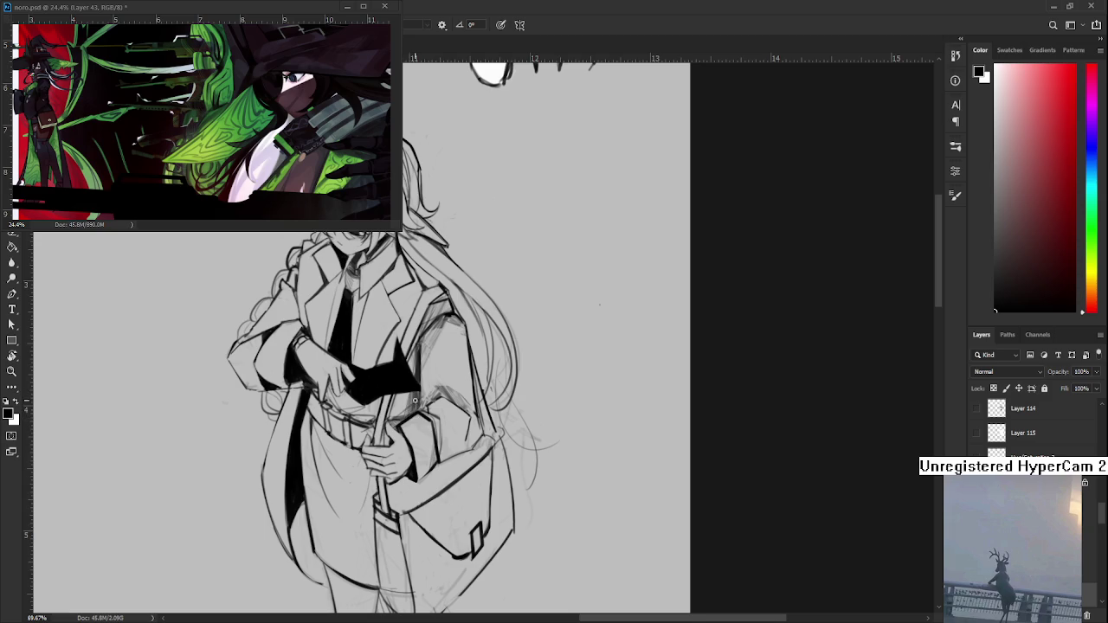
pyautogui.moveTo(423, 386); pyautogui.dragTo(426, 391)
pyautogui.press('e')
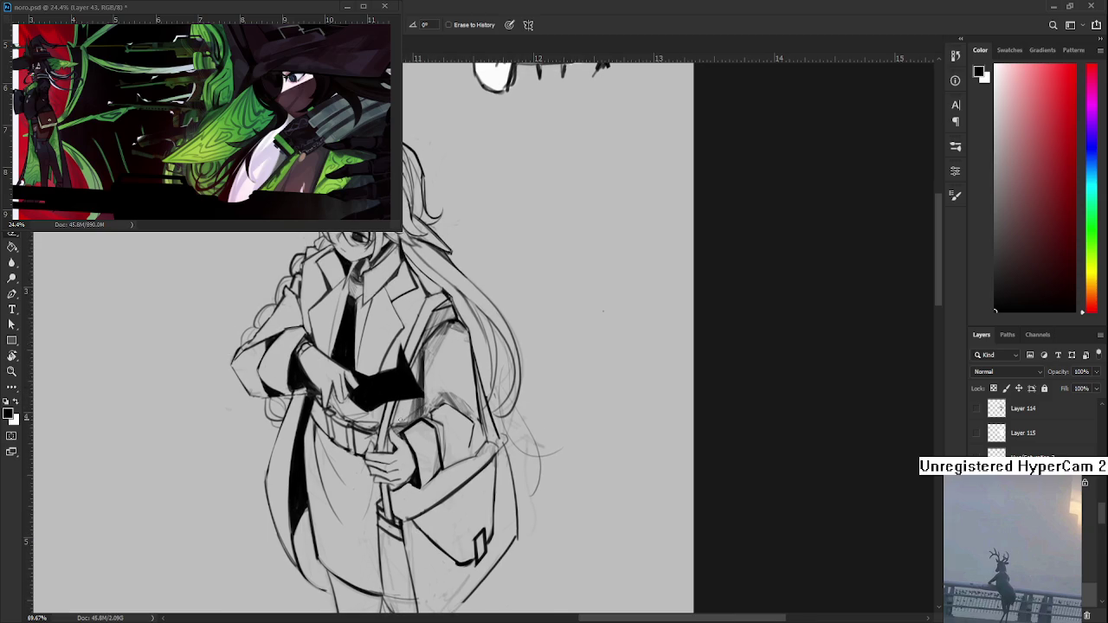
pyautogui.moveTo(604, 310); pyautogui.dragTo(583, 355)
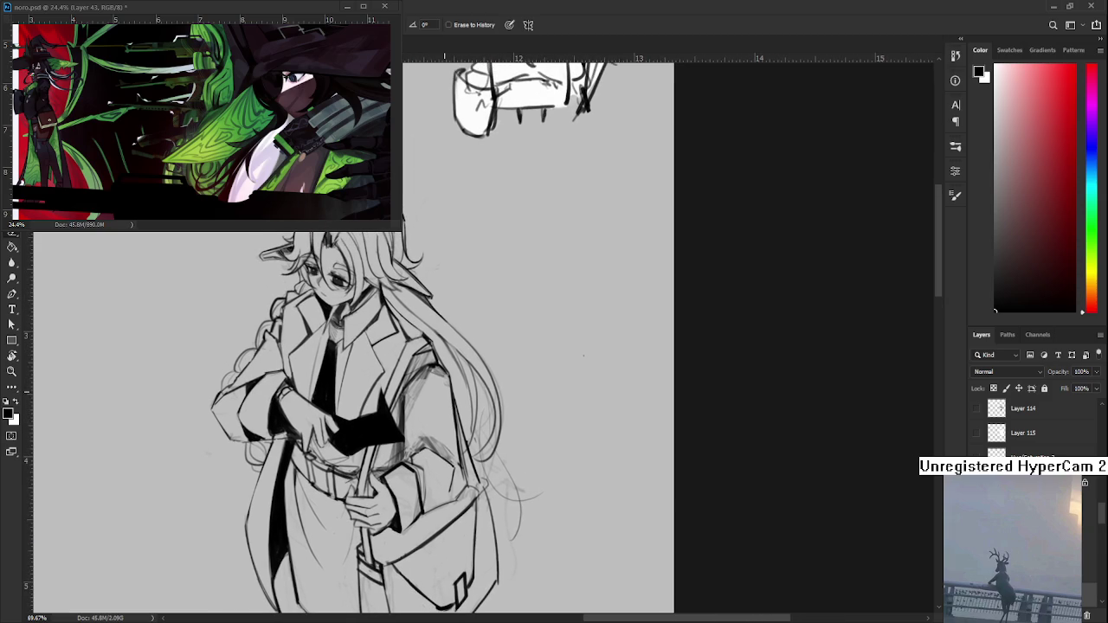
# Step: Rotate the view toward the MILADY KIRK sketch and back upright to show the head
pyautogui.keyDown('alt'); pyautogui.scroll(-3, 442, 373); pyautogui.keyUp('alt')
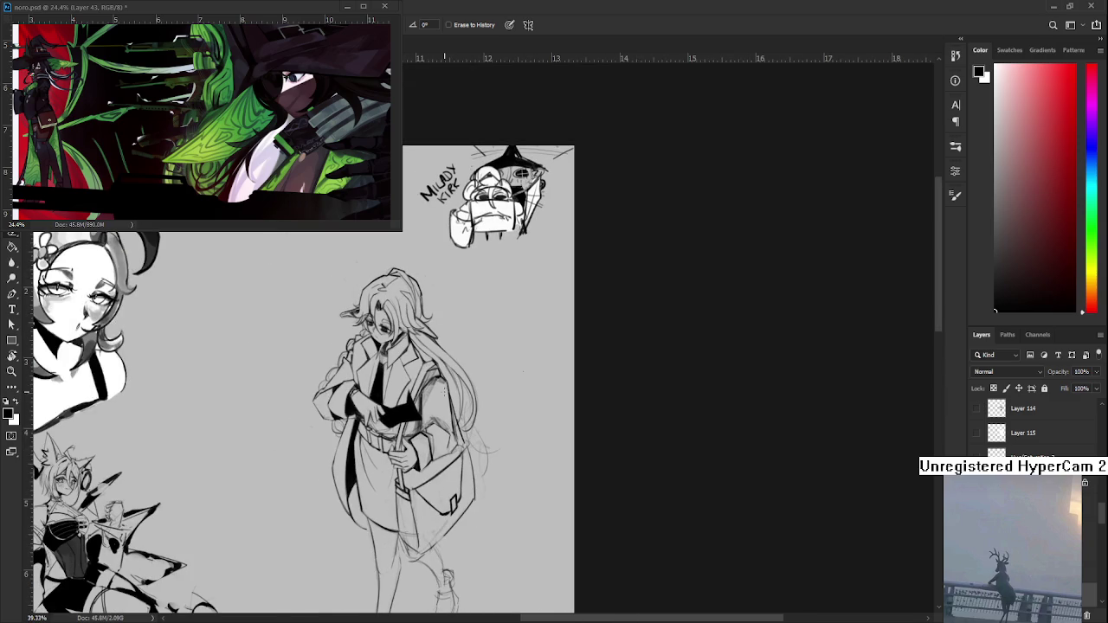
pyautogui.keyDown('alt'); pyautogui.scroll(3, 459, 414); pyautogui.keyUp('alt')
pyautogui.keyDown('alt'); pyautogui.scroll(2, 459, 413); pyautogui.keyUp('alt')
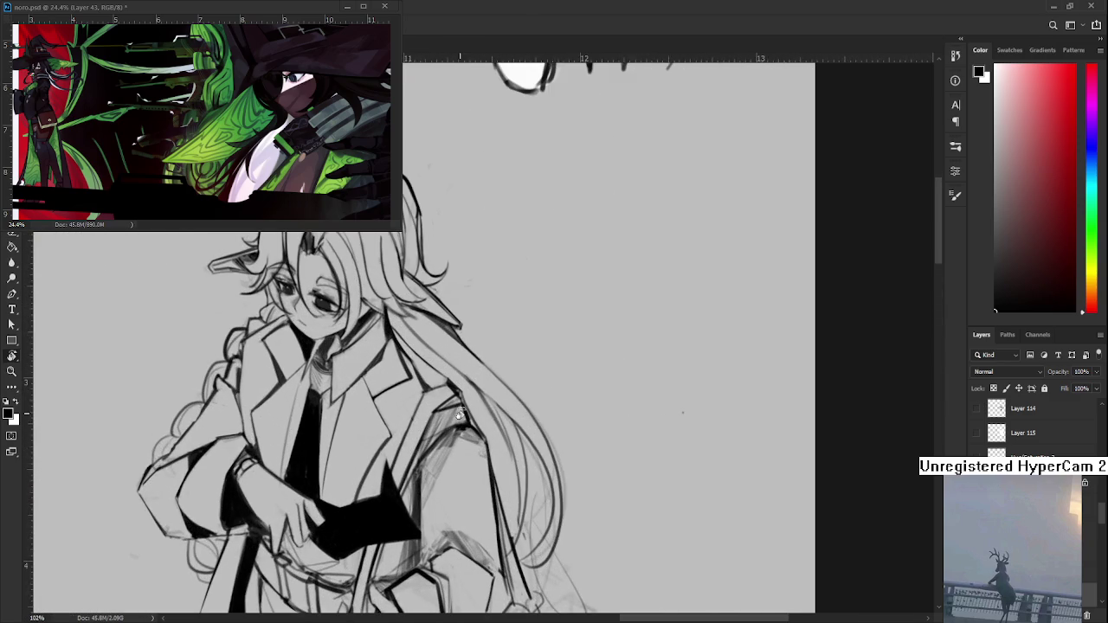
pyautogui.press('r')
pyautogui.moveTo(459, 414); pyautogui.dragTo(483, 334)
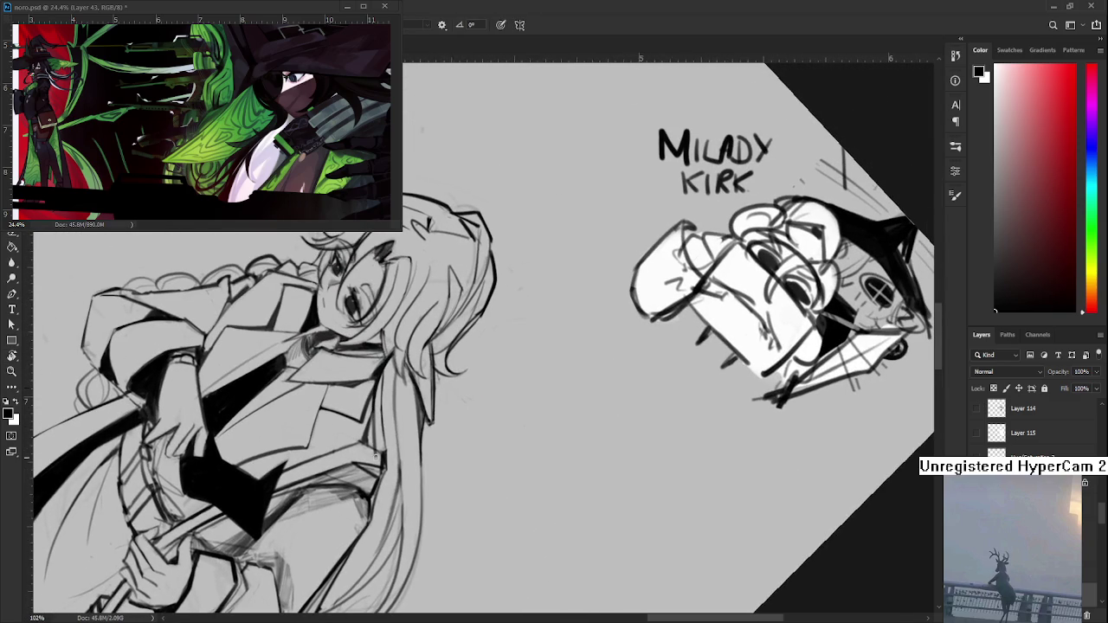
pyautogui.press('r')
pyautogui.moveTo(375, 424); pyautogui.dragTo(760, 467)
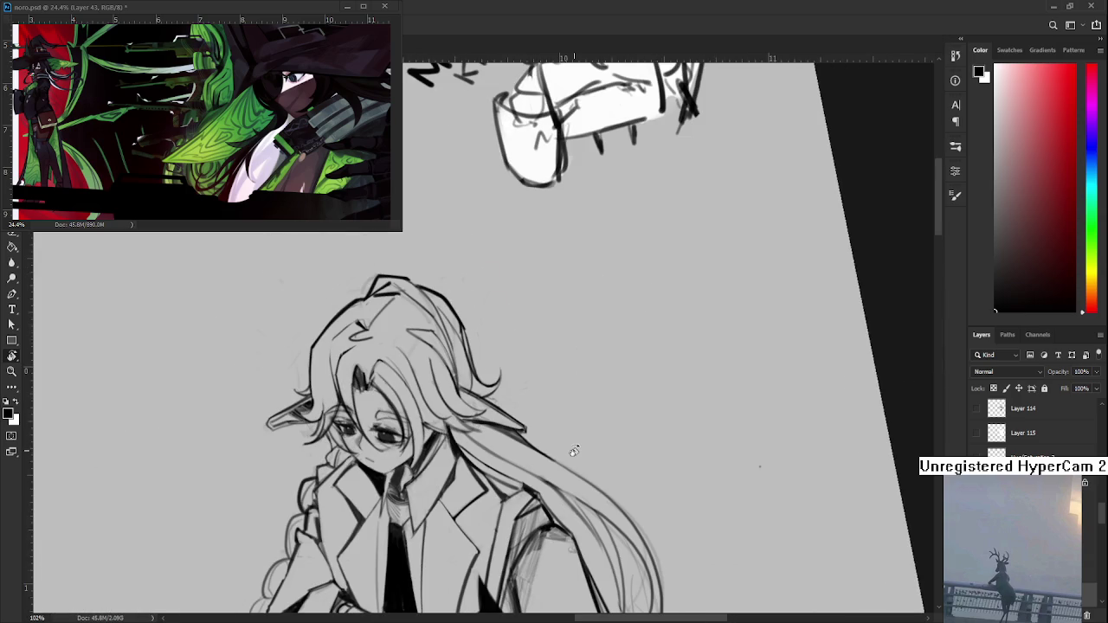
# Step: Erase the faint sketch strokes right of the hip, then tilt the canvas to a comfortable drawing angle
pyautogui.scroll(-2, 574, 450)
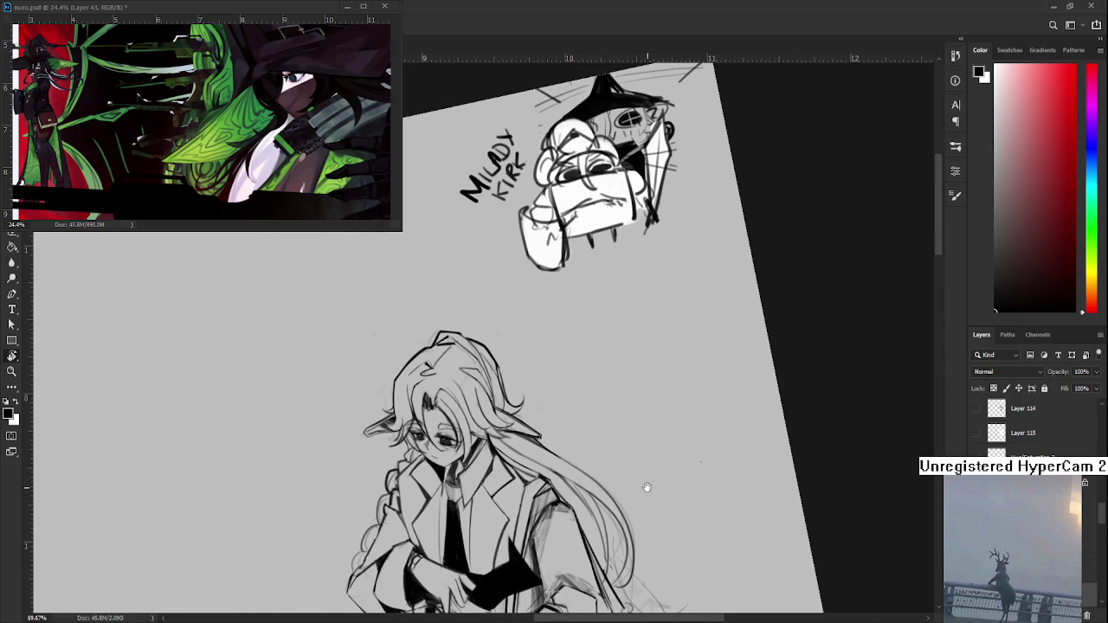
pyautogui.scroll(2, 624, 433)
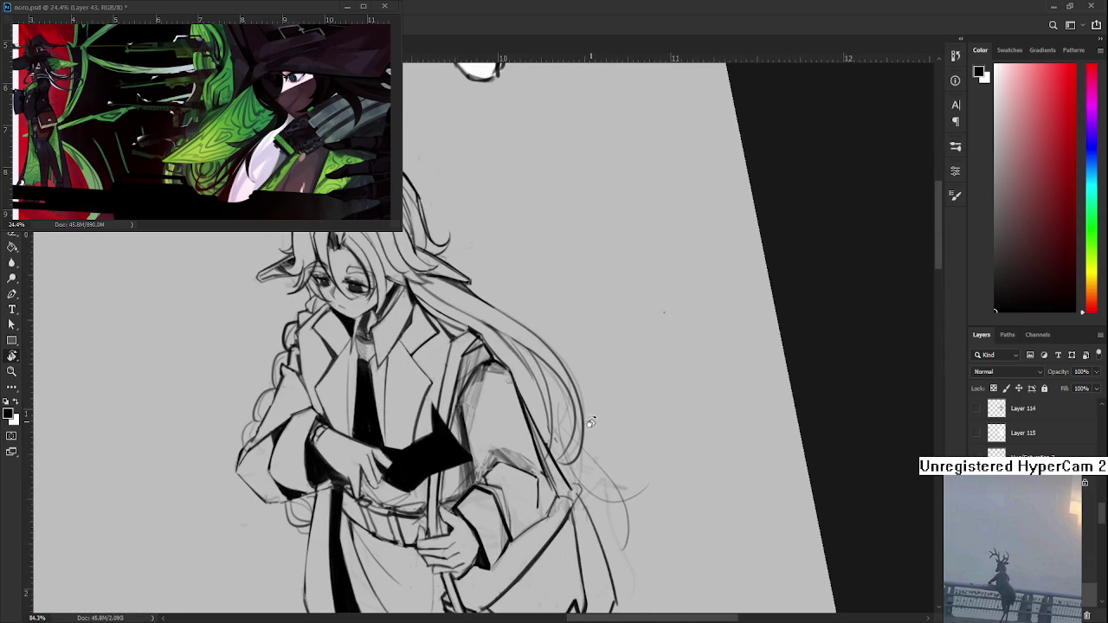
pyautogui.scroll(-1, 593, 412)
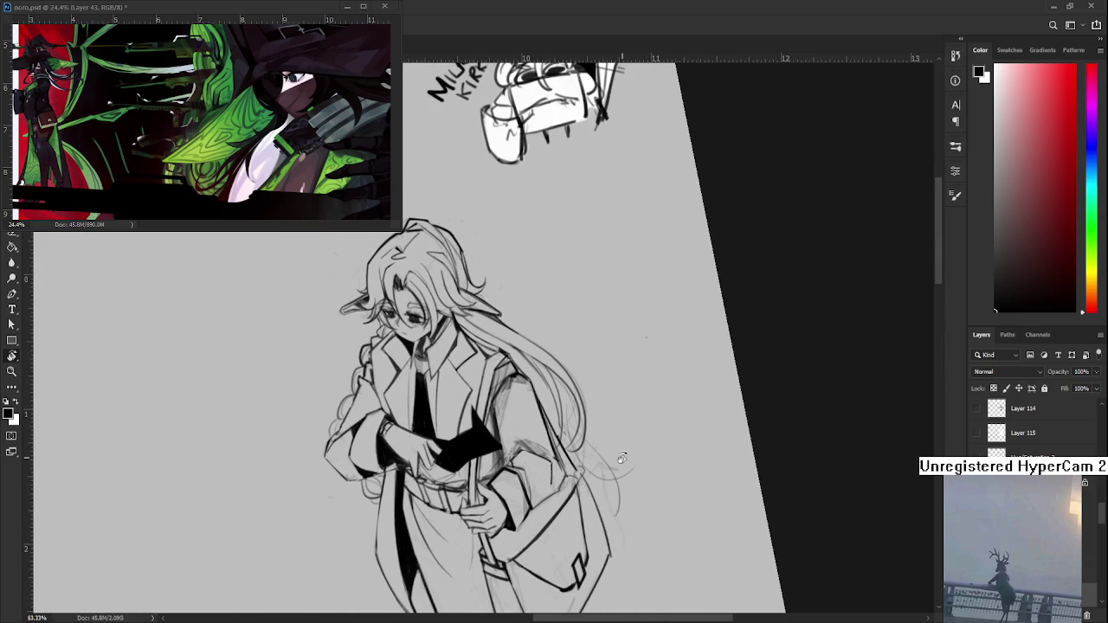
pyautogui.moveTo(632, 456); pyautogui.dragTo(494, 488)
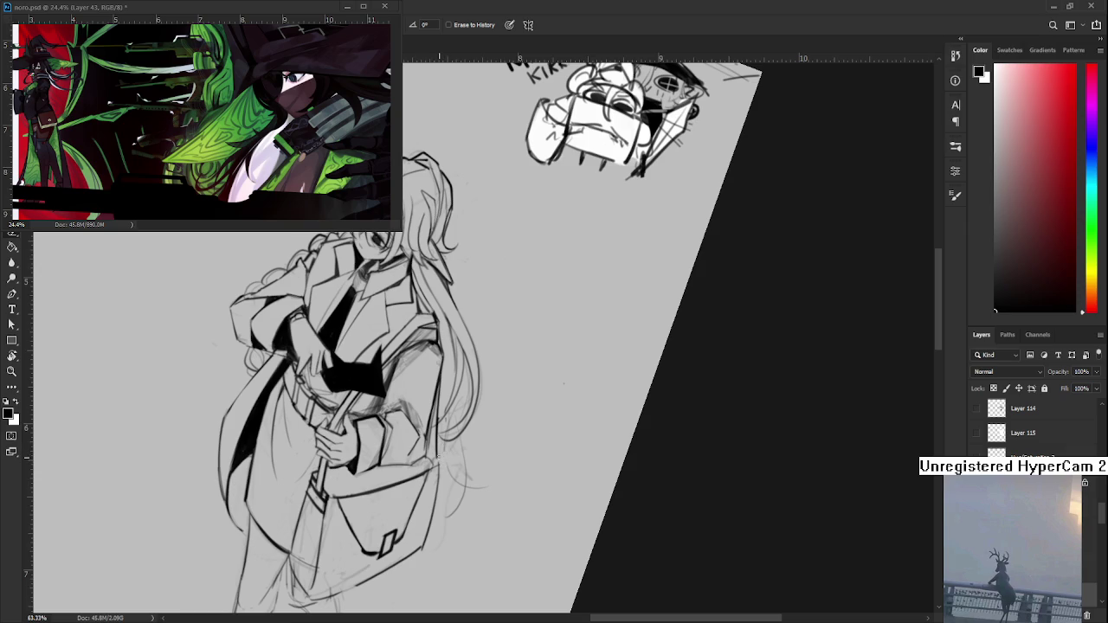
pyautogui.moveTo(464, 475); pyautogui.dragTo(459, 505)
pyautogui.press('r')
pyautogui.moveTo(457, 464); pyautogui.dragTo(403, 409)
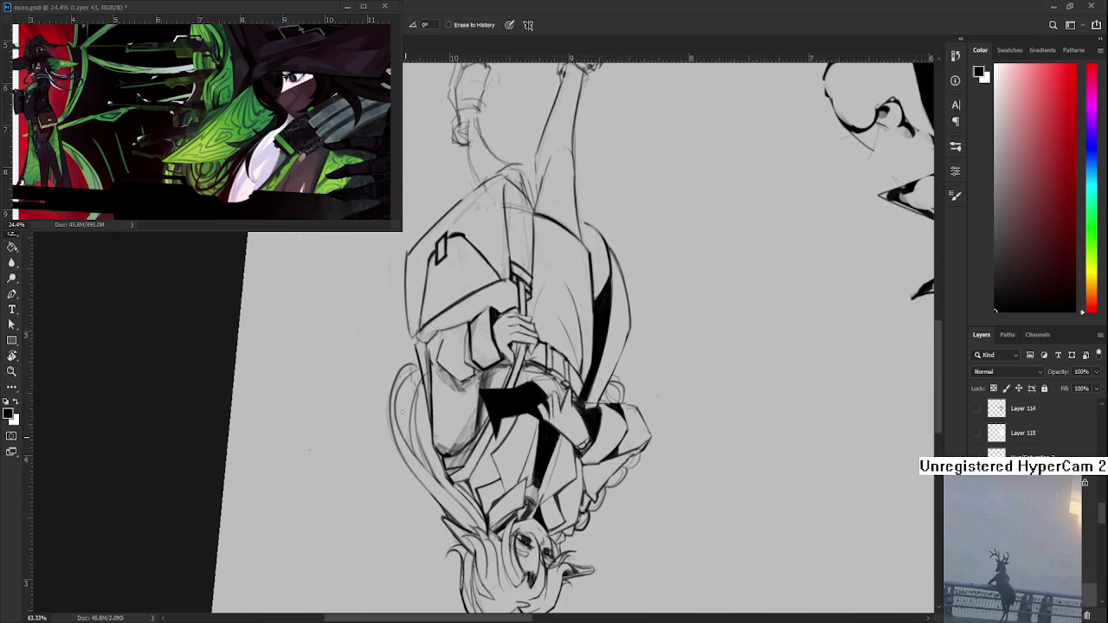
# Step: Erase part of the leftmost hair line, then restore the erased section
pyautogui.moveTo(392, 407)
pyautogui.mouseDown()
pyautogui.moveTo(391, 426)
pyautogui.moveTo(390, 394)
pyautogui.mouseUp()
pyautogui.moveTo(399, 433)
pyautogui.mouseDown()
pyautogui.moveTo(400, 388)
pyautogui.moveTo(423, 377)
pyautogui.moveTo(418, 367)
pyautogui.mouseUp()
pyautogui.press('b')
pyautogui.hotkey('ctrl', 'z')
pyautogui.press('e')
# Step: Reframe the drawing and rotate the canvas view back upright
pyautogui.scroll(2, 450, 374)
pyautogui.moveTo(444, 422); pyautogui.dragTo(401, 474)
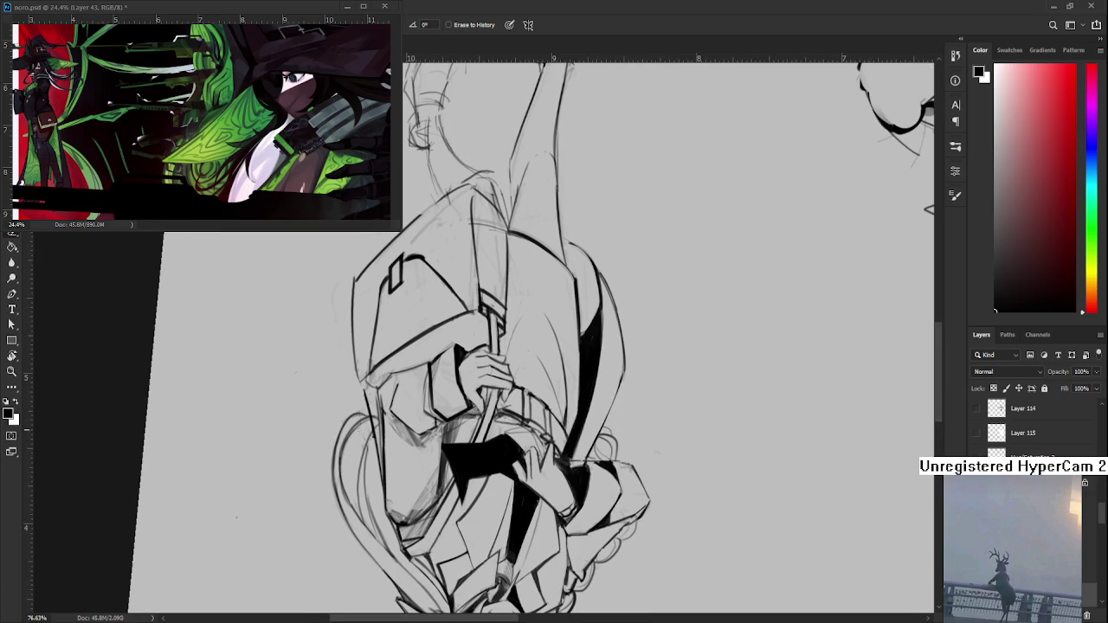
pyautogui.press('r')
pyautogui.moveTo(357, 404); pyautogui.dragTo(529, 299)
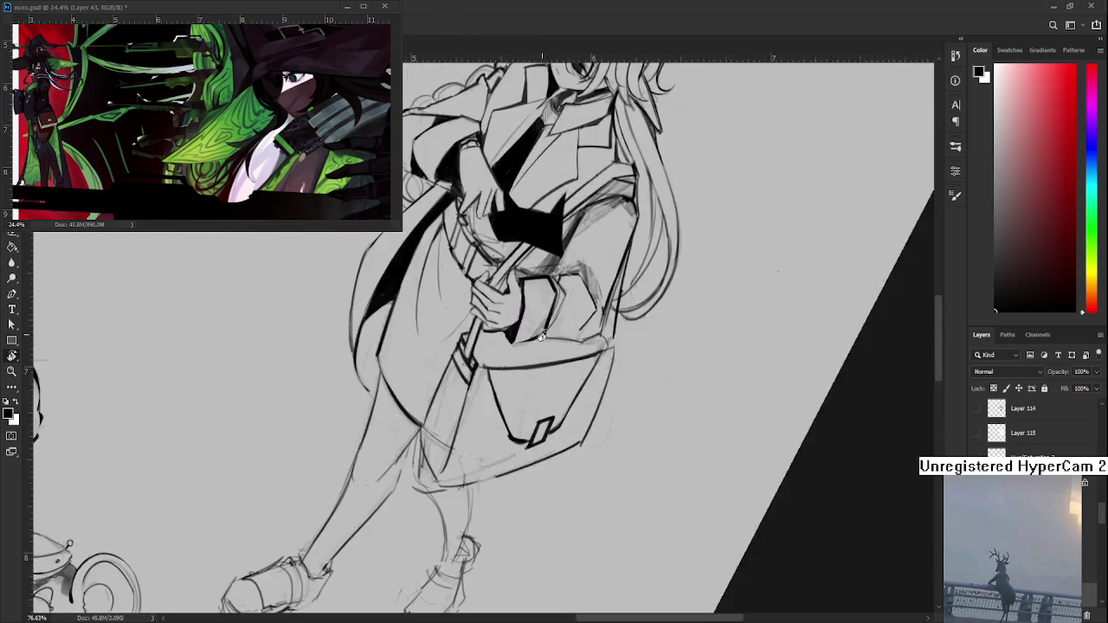
# Step: Frame the legs and ink a line along the girl's left leg
pyautogui.scroll(-6, 530, 293)
pyautogui.moveTo(648, 254); pyautogui.dragTo(620, 295)
pyautogui.scroll(2, 620, 295)
pyautogui.scroll(1, 641, 277)
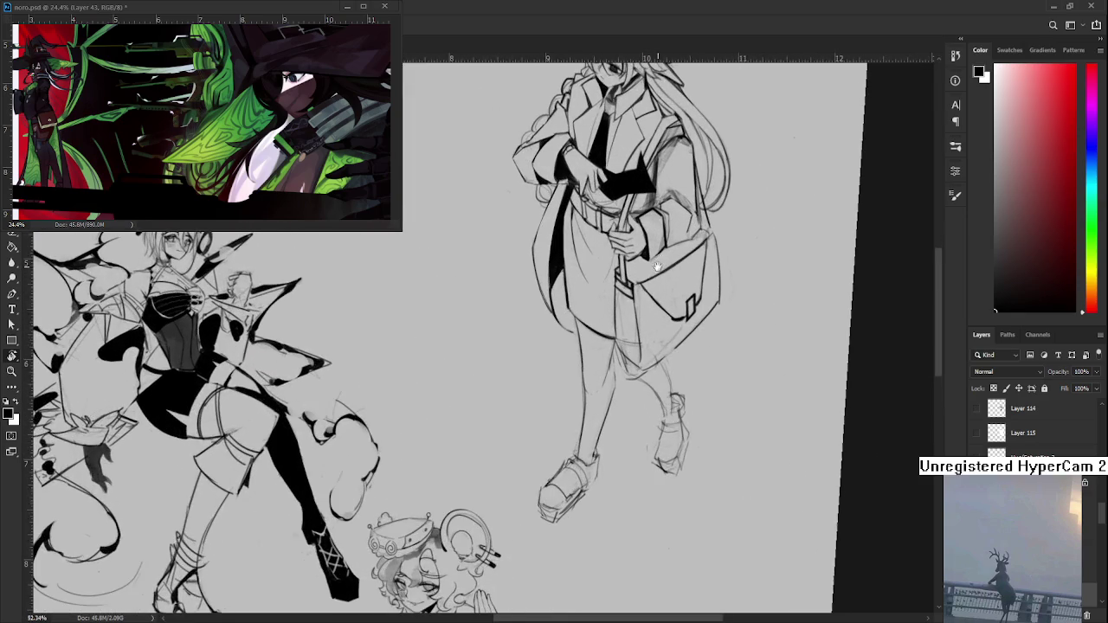
pyautogui.scroll(2, 658, 264)
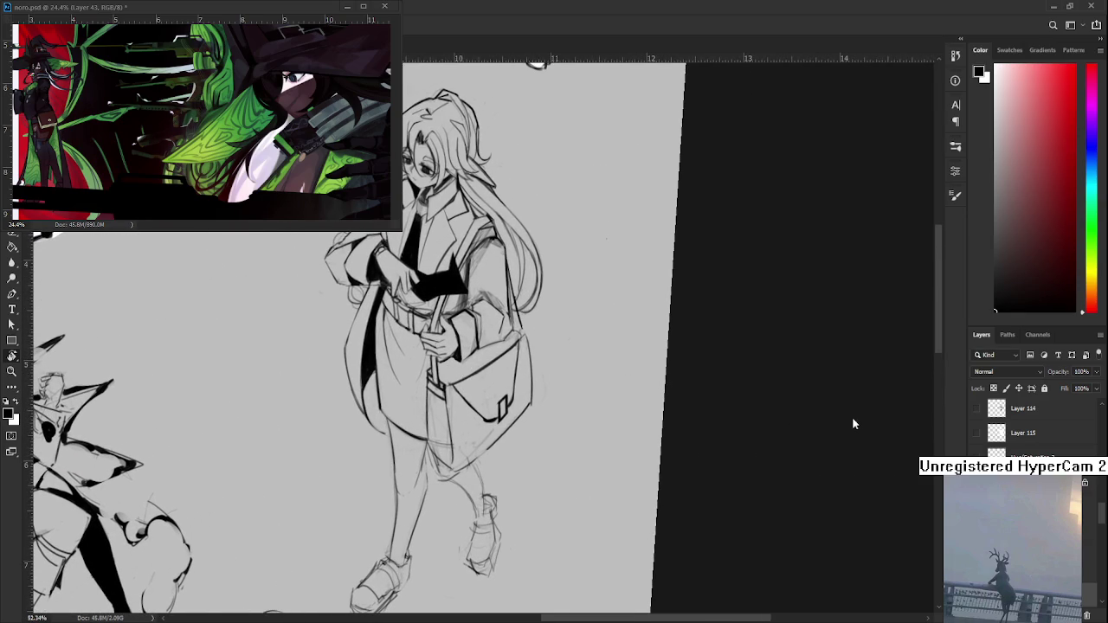
pyautogui.moveTo(413, 478); pyautogui.dragTo(406, 435)
pyautogui.moveTo(382, 381); pyautogui.dragTo(389, 440)
# Step: Erase and redraw the lower leg line, lighten it, and ink the inner leg line
pyautogui.press('e')
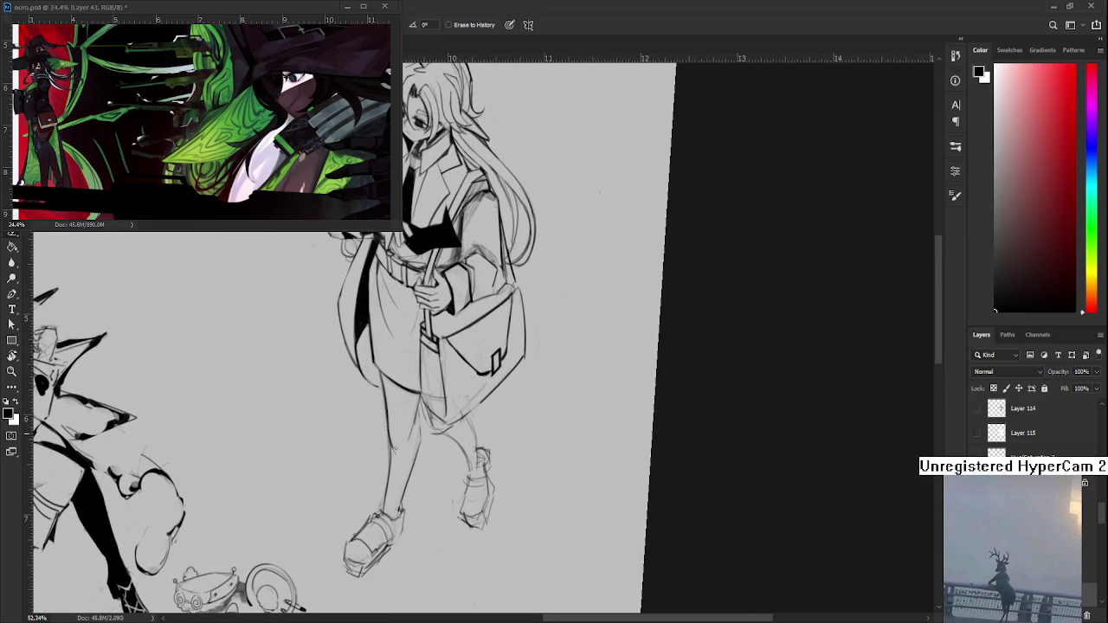
pyautogui.moveTo(385, 436); pyautogui.dragTo(390, 495)
pyautogui.press('b')
pyautogui.moveTo(388, 450)
pyautogui.mouseDown()
pyautogui.moveTo(391, 507)
pyautogui.moveTo(389, 489)
pyautogui.moveTo(381, 513)
pyautogui.mouseUp()
pyautogui.press('e')
pyautogui.moveTo(392, 459); pyautogui.dragTo(387, 504)
pyautogui.moveTo(420, 409)
pyautogui.mouseDown()
pyautogui.moveTo(416, 455)
pyautogui.moveTo(419, 436)
pyautogui.moveTo(430, 452)
pyautogui.moveTo(419, 410)
pyautogui.mouseUp()
pyautogui.press('b')
pyautogui.press('e')
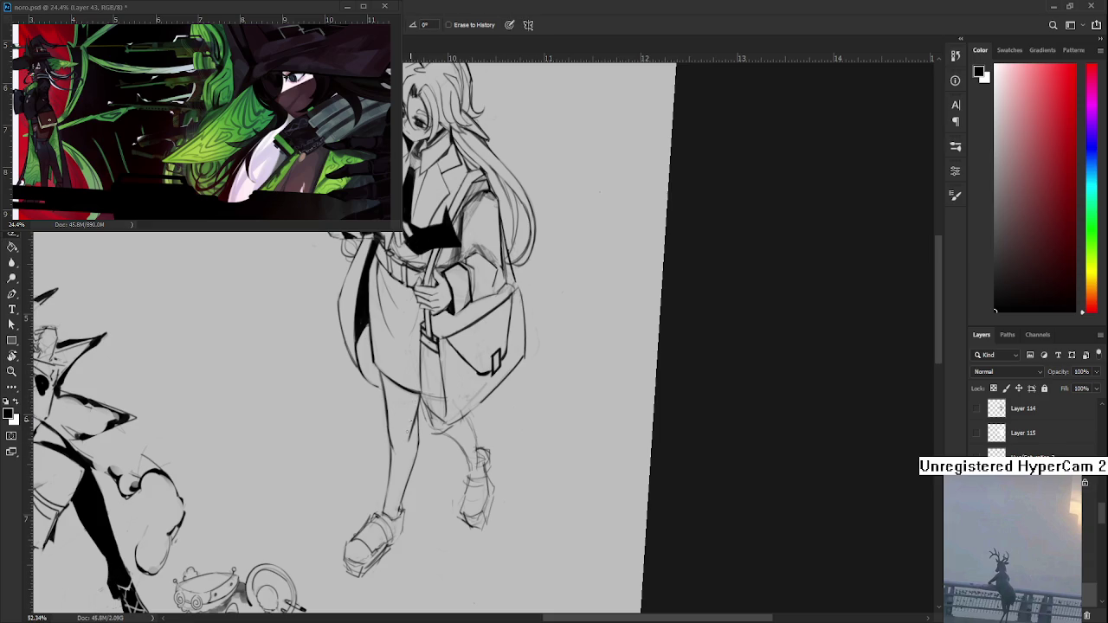
pyautogui.scroll(-5, 414, 415)
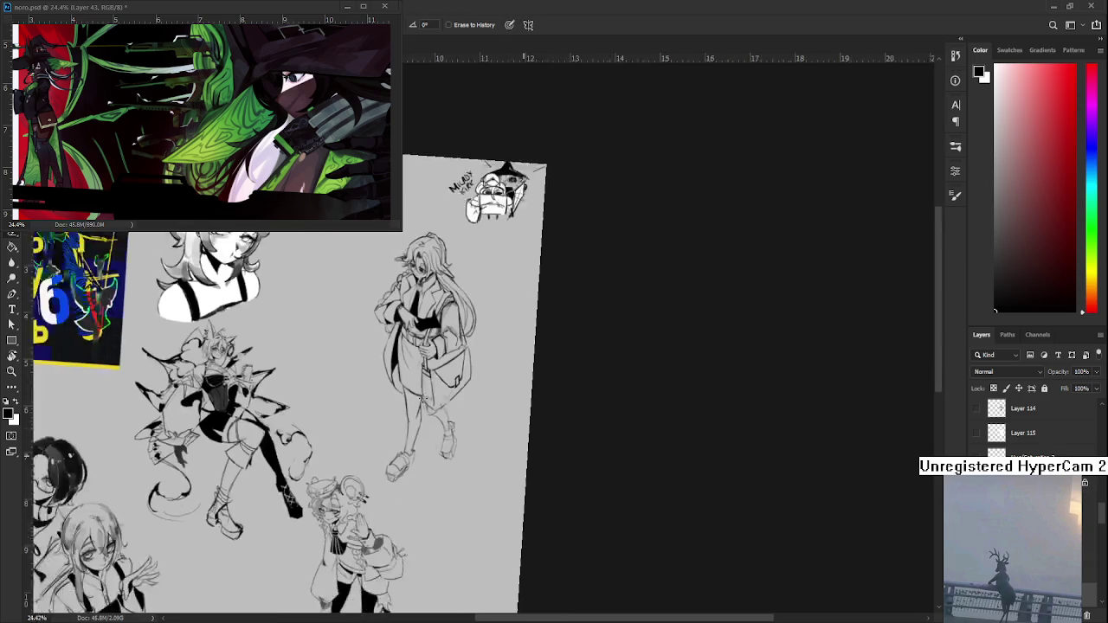
# Step: Zoom in on the legs, tilt the view, and erase small sketch strokes on the leg
pyautogui.scroll(5, 609, 386)
pyautogui.scroll(2, 554, 416)
pyautogui.scroll(2, 594, 421)
pyautogui.scroll(2, 631, 383)
pyautogui.scroll(2, 529, 461)
pyautogui.scroll(-2, 528, 462)
pyautogui.scroll(-2, 528, 433)
pyautogui.scroll(2, 537, 389)
pyautogui.scroll(2, 543, 362)
pyautogui.moveTo(543, 362)
pyautogui.mouseDown()
pyautogui.moveTo(460, 415)
pyautogui.moveTo(485, 464)
pyautogui.mouseUp()
pyautogui.press('e')
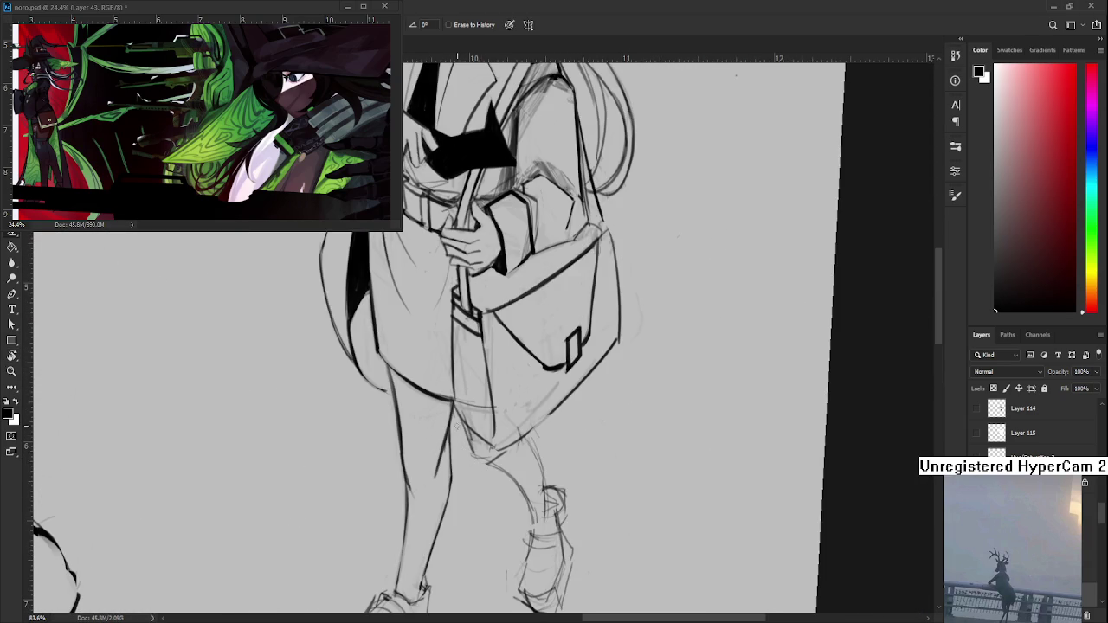
pyautogui.press('b')
pyautogui.press('e')
pyautogui.moveTo(473, 448); pyautogui.dragTo(472, 435)
# Step: Lighten the sketch at the bag's lower edge and try inking that edge, undoing the attempts
pyautogui.moveTo(521, 425); pyautogui.dragTo(560, 384)
pyautogui.press('b')
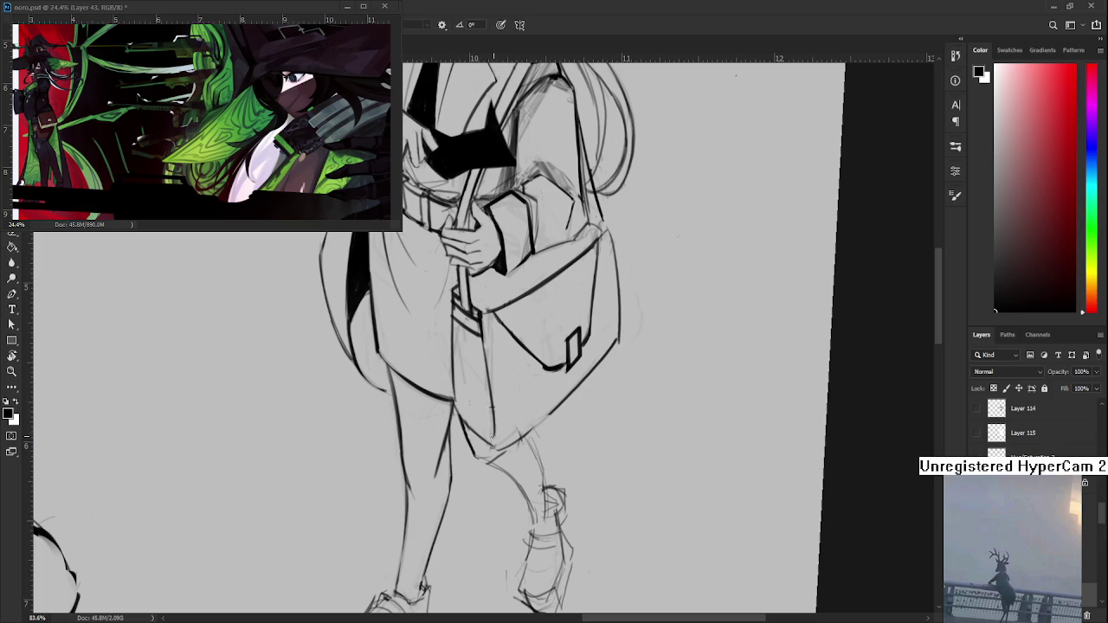
pyautogui.moveTo(504, 442)
pyautogui.mouseDown()
pyautogui.moveTo(565, 400)
pyautogui.moveTo(501, 449)
pyautogui.mouseUp()
pyautogui.hotkey('ctrl', 'z')
pyautogui.hotkey('ctrl', 'z')
pyautogui.moveTo(567, 394)
pyautogui.mouseDown()
pyautogui.moveTo(495, 450)
pyautogui.moveTo(563, 402)
pyautogui.moveTo(549, 423)
pyautogui.moveTo(475, 466)
pyautogui.mouseUp()
pyautogui.hotkey('ctrl', 'z')
pyautogui.hotkey('ctrl', 'z')
pyautogui.hotkey('ctrl', 'z')
# Step: Ink the bag's left edge and strap line, then lighten the new strap stroke
pyautogui.press('e')
pyautogui.press('b')
pyautogui.moveTo(443, 364); pyautogui.dragTo(454, 477)
pyautogui.moveTo(443, 373); pyautogui.dragTo(455, 473)
pyautogui.press('e')
pyautogui.moveTo(447, 384); pyautogui.dragTo(450, 470)
pyautogui.scroll(-5, 477, 332)
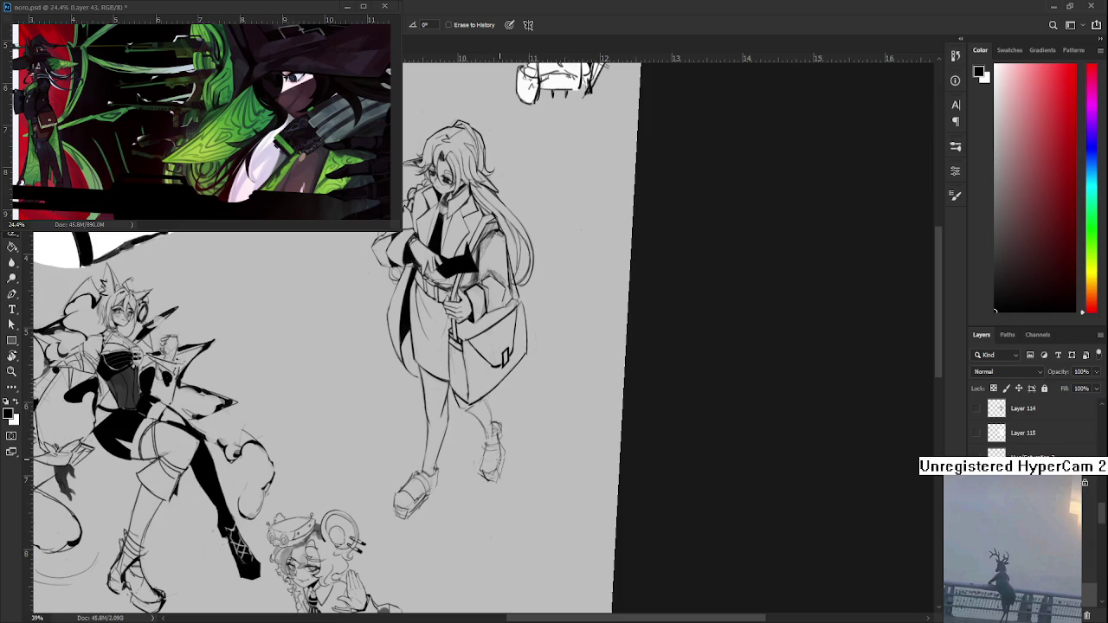
# Step: Zoom in, tilt the canvas the opposite way, and erase small lines at the ankle
pyautogui.moveTo(509, 448); pyautogui.dragTo(518, 459)
pyautogui.press('r')
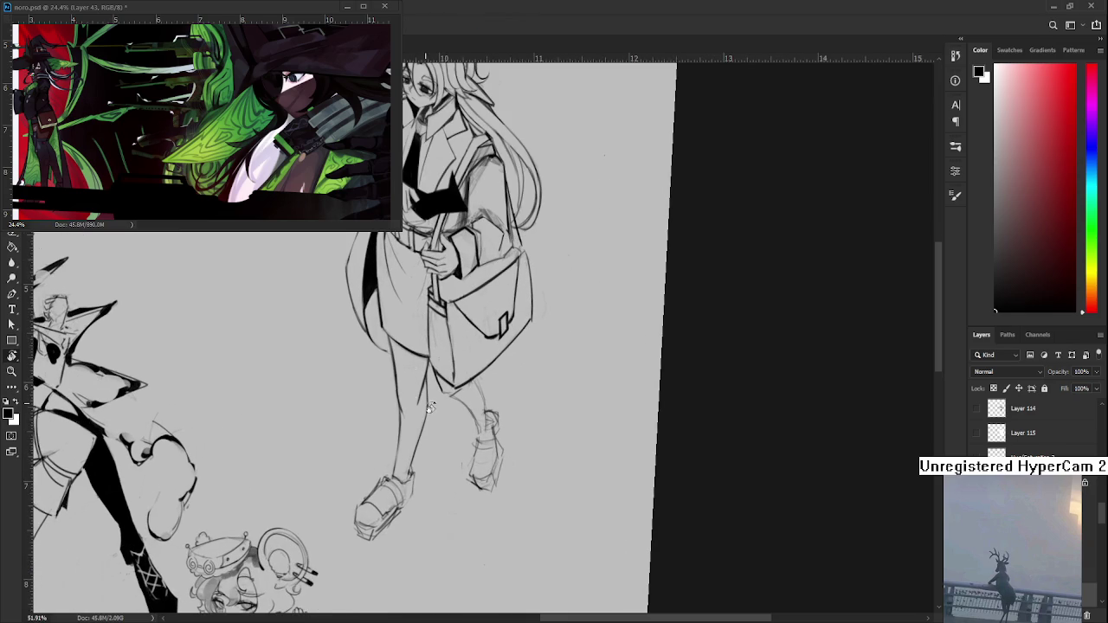
pyautogui.moveTo(429, 405); pyautogui.dragTo(436, 431)
pyautogui.press('e')
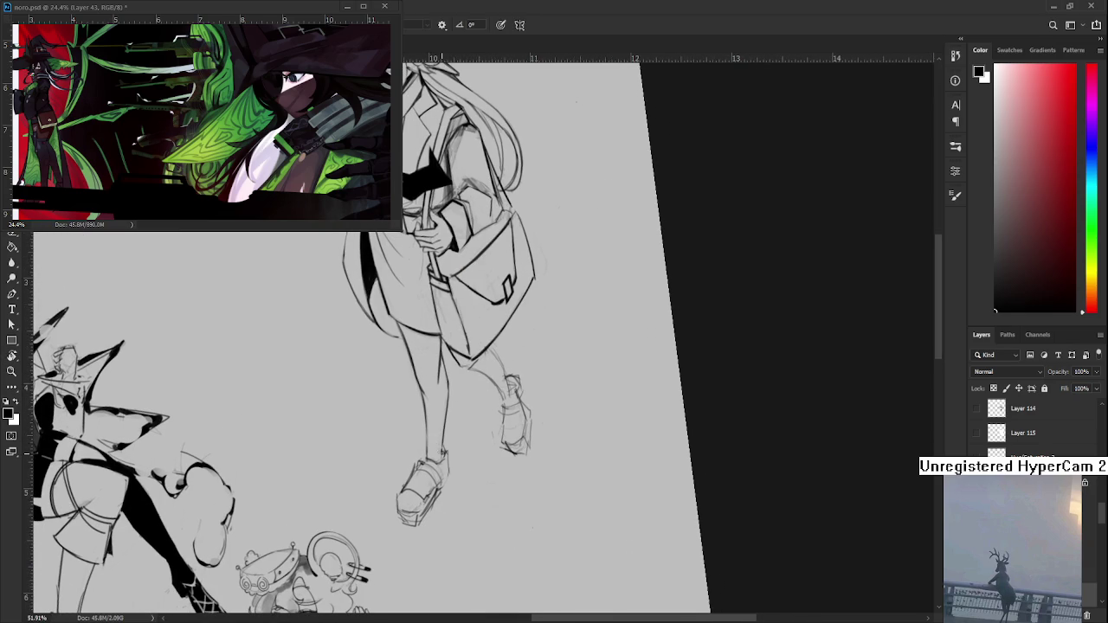
pyautogui.moveTo(443, 451); pyautogui.dragTo(450, 464)
pyautogui.press('e')
pyautogui.press('b')
pyautogui.press('e')
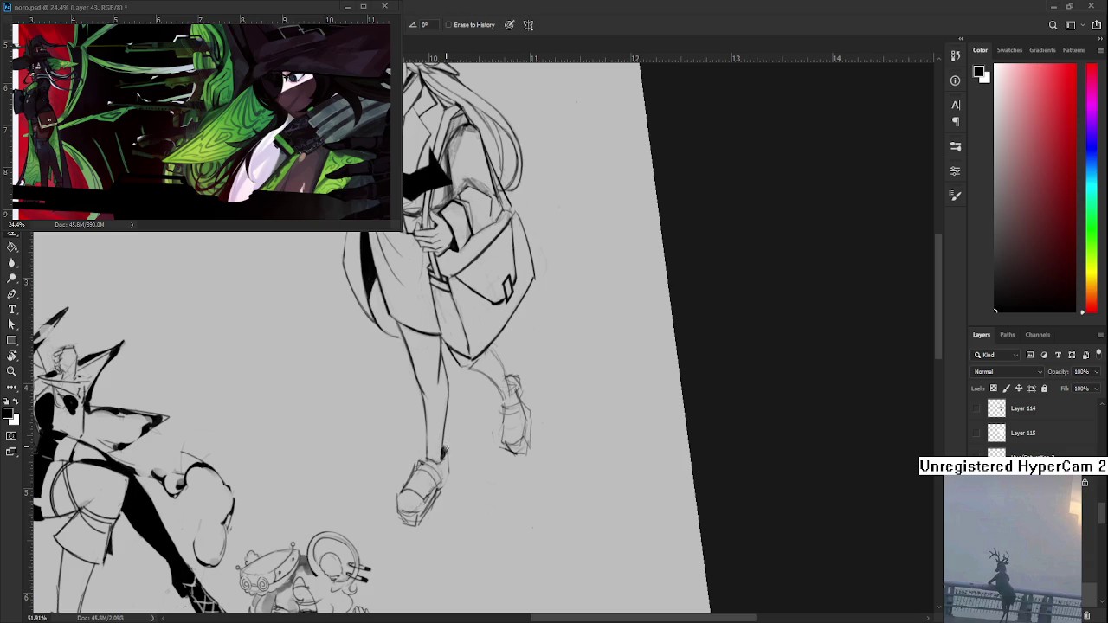
pyautogui.press('b')
# Step: Frame the feet, erase sketch lines inside the shoe, and redraw the left shoe's outline
pyautogui.moveTo(444, 455); pyautogui.dragTo(438, 474)
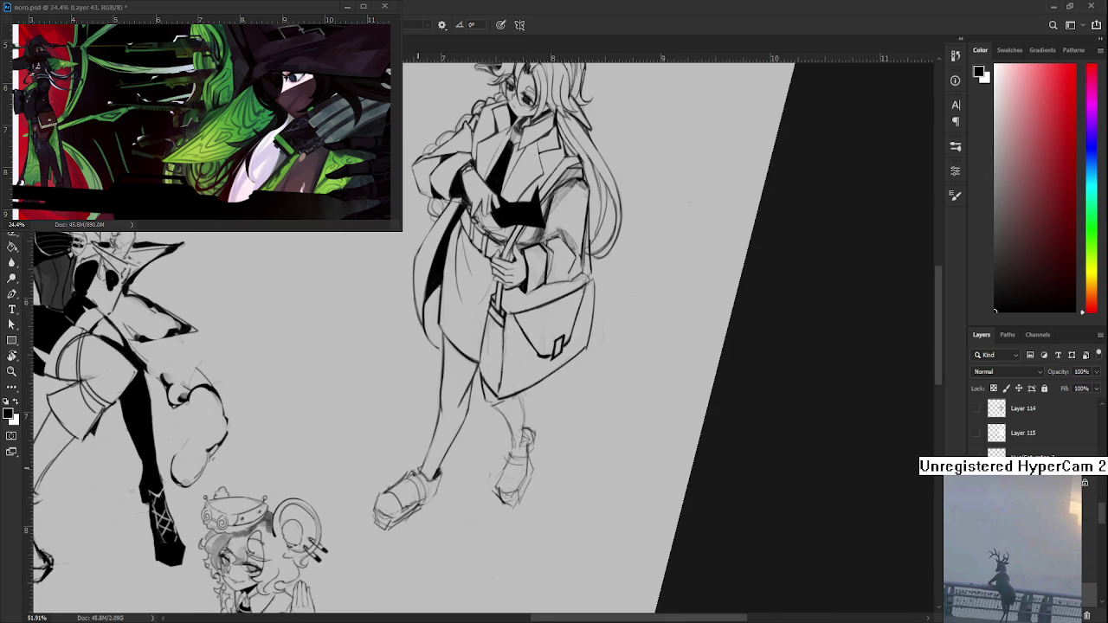
pyautogui.press('e')
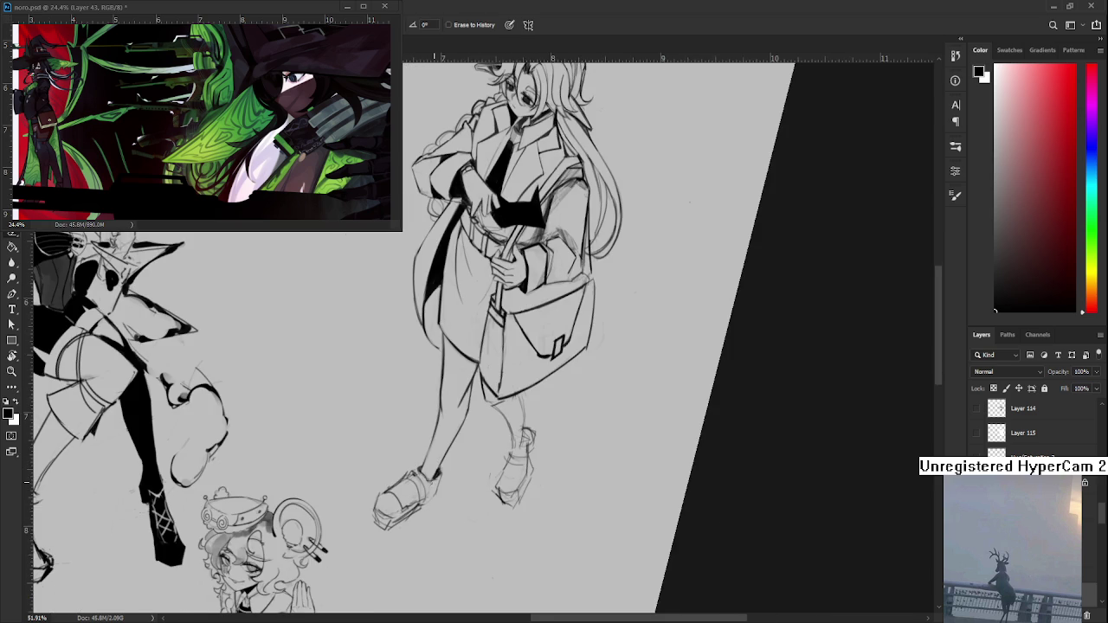
pyautogui.moveTo(429, 498); pyautogui.dragTo(459, 485)
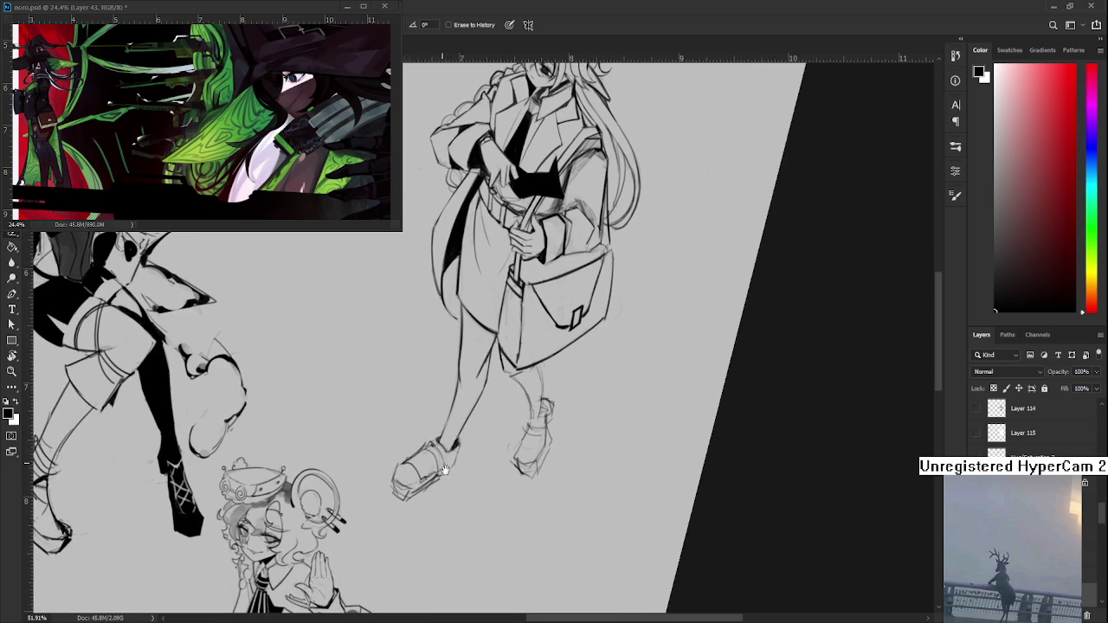
pyautogui.press('r')
pyautogui.moveTo(430, 474); pyautogui.dragTo(433, 474)
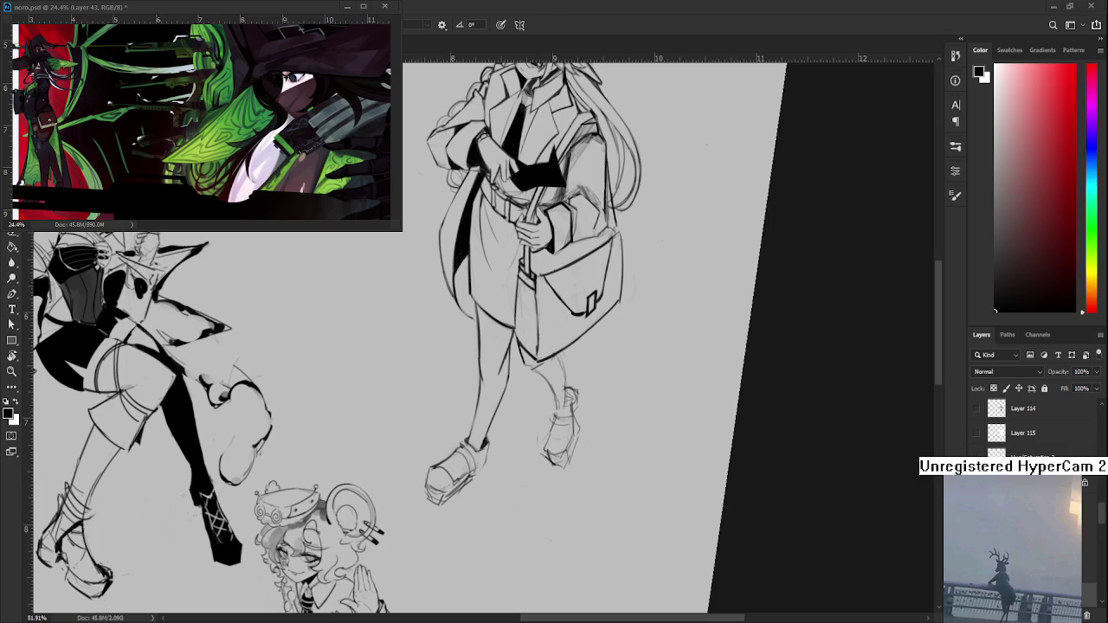
pyautogui.scroll(1, 454, 515)
pyautogui.scroll(1, 453, 515)
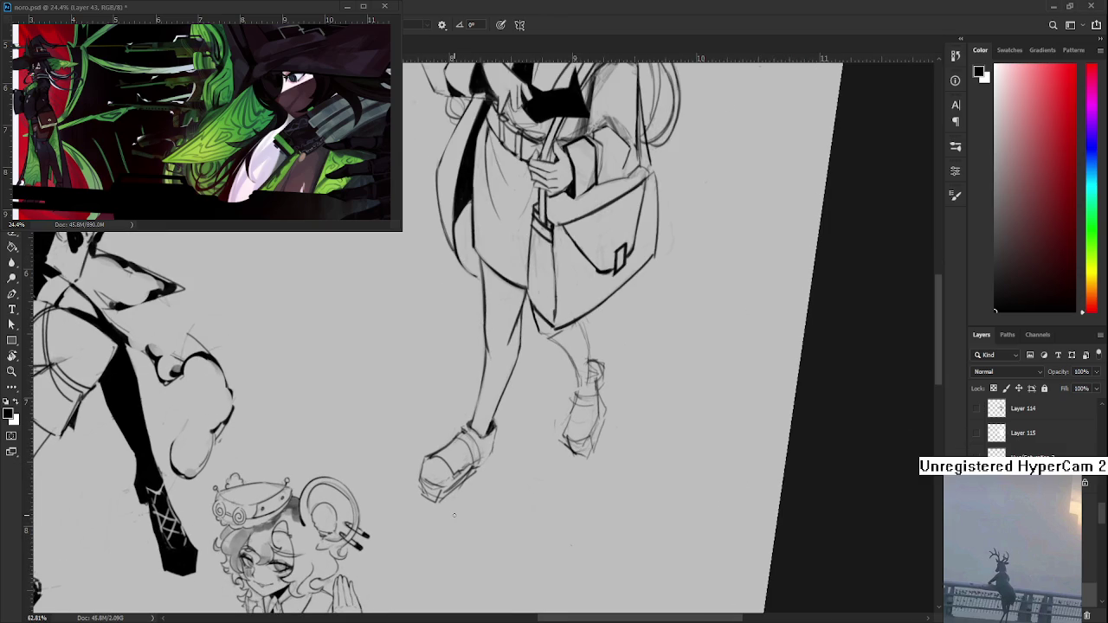
pyautogui.press('e')
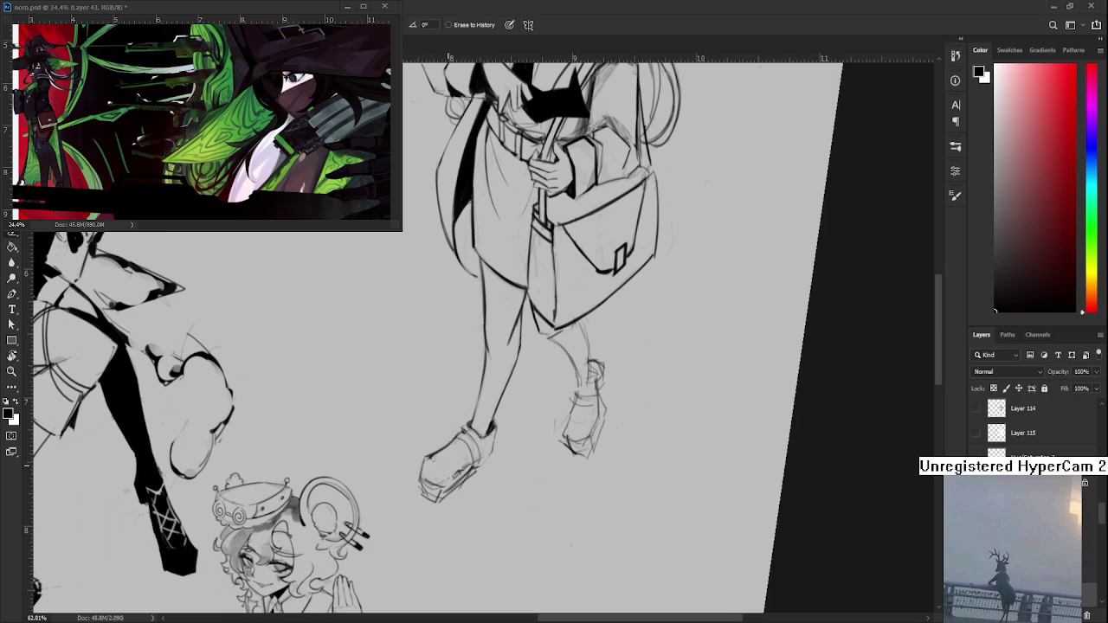
pyautogui.moveTo(433, 459); pyautogui.dragTo(467, 464)
pyautogui.press('b')
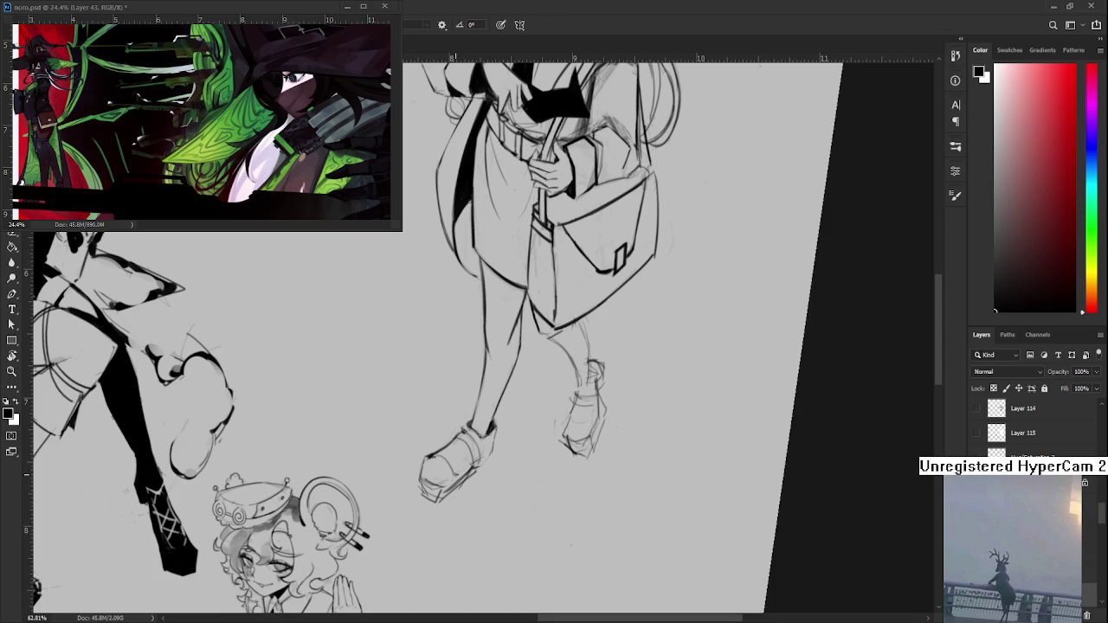
pyautogui.moveTo(453, 481)
pyautogui.mouseDown()
pyautogui.moveTo(473, 464)
pyautogui.moveTo(458, 482)
pyautogui.mouseUp()
pyautogui.press('e')
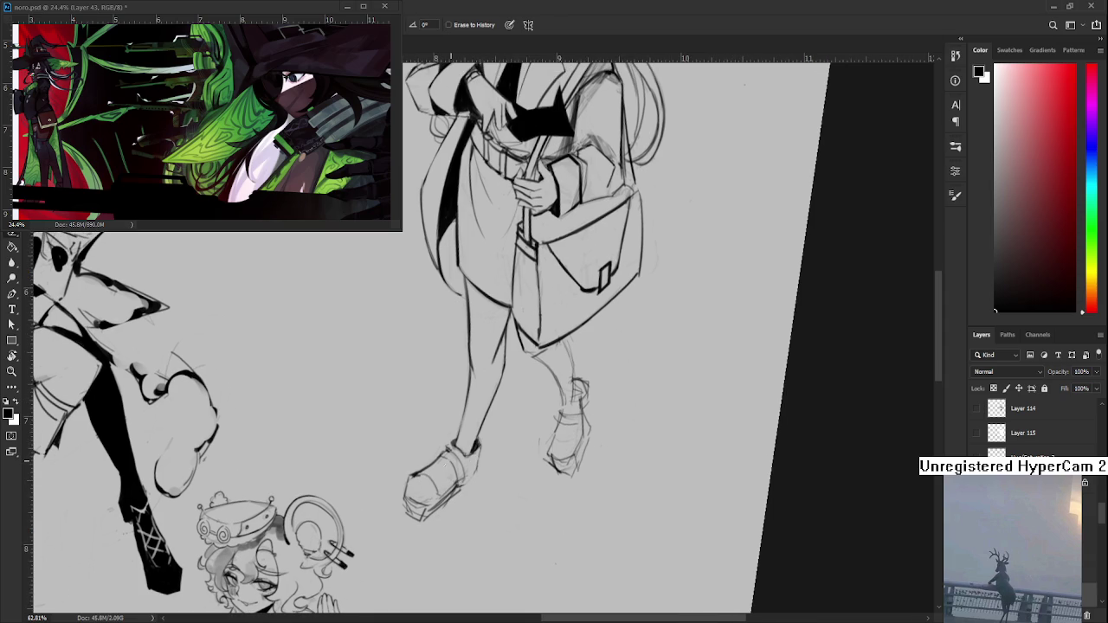